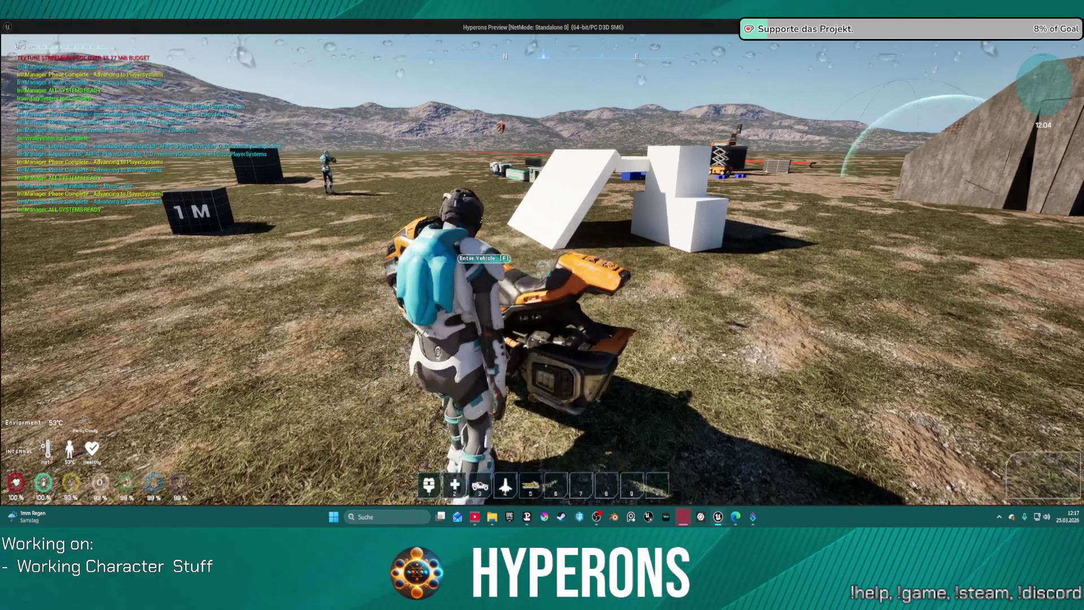
- Mount the bike and drive it across the terrain, steering left past the rocks toward the base
key(f)
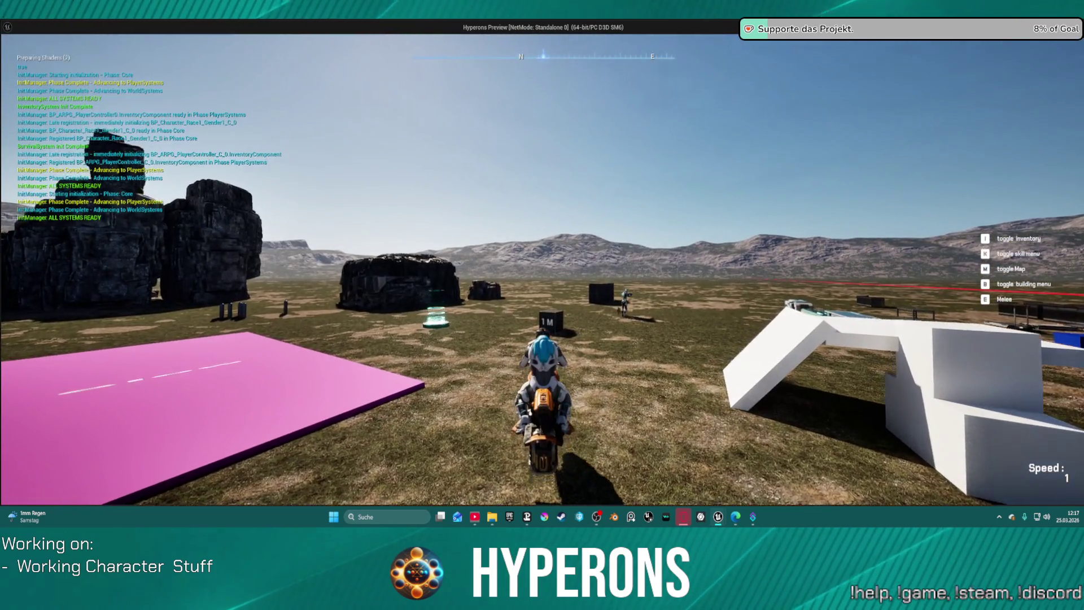
key(w)
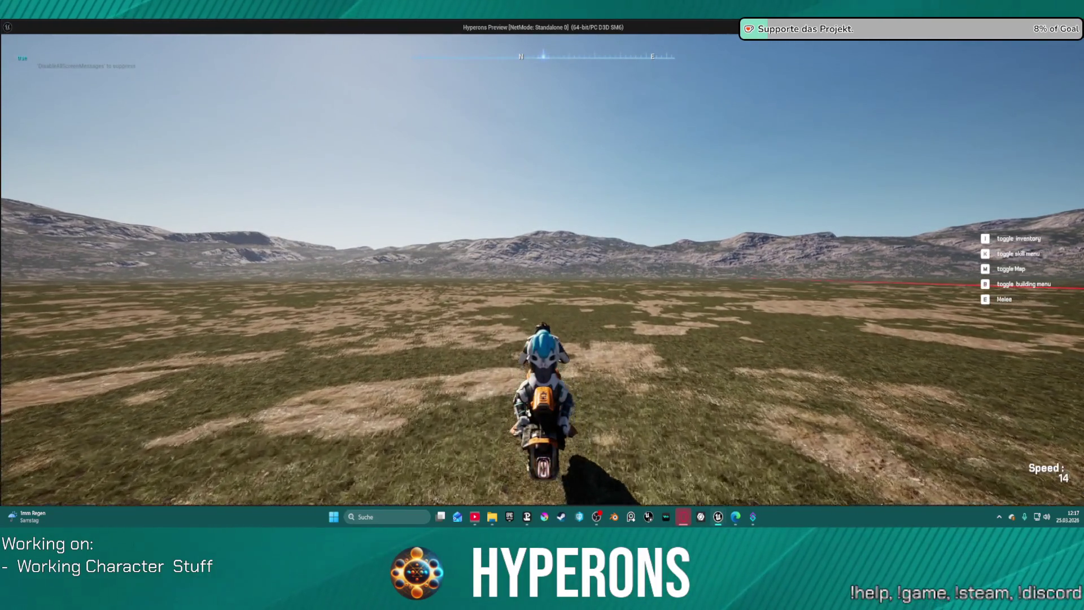
key(super)
key(Escape)
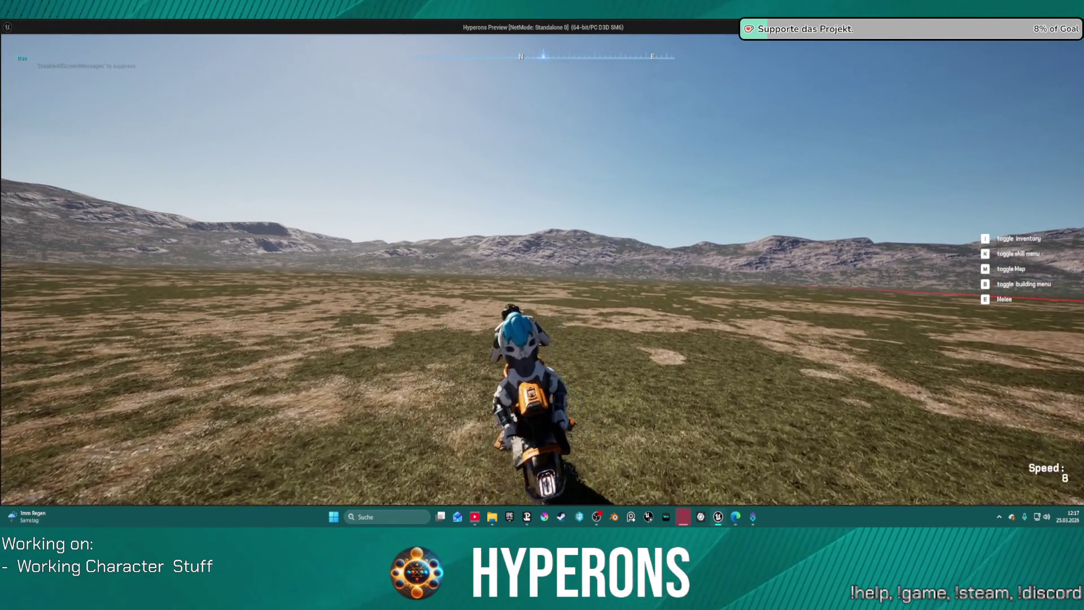
key(super)
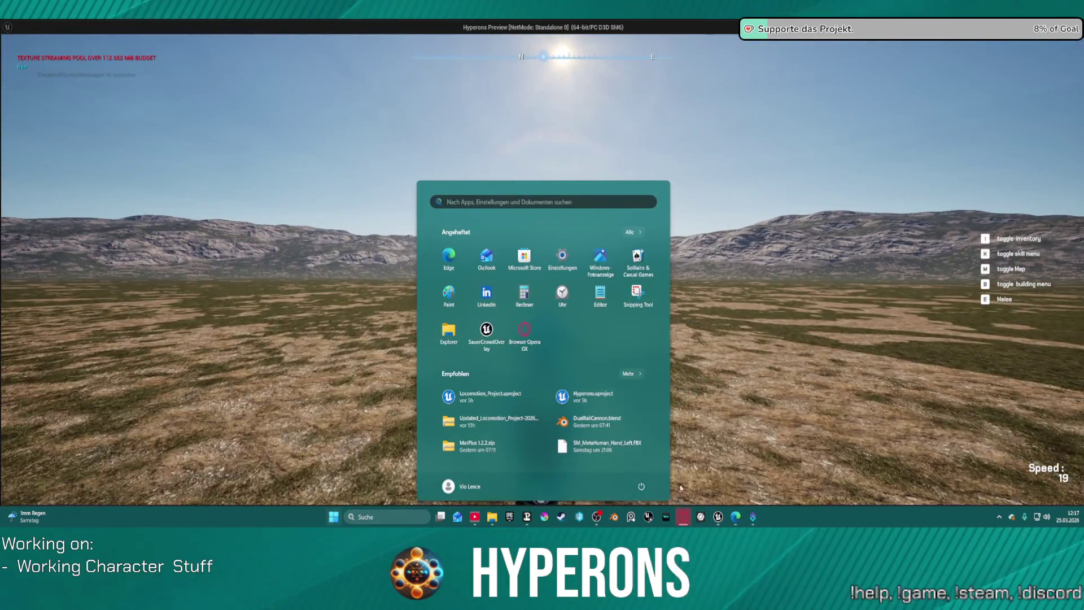
click(759, 479)
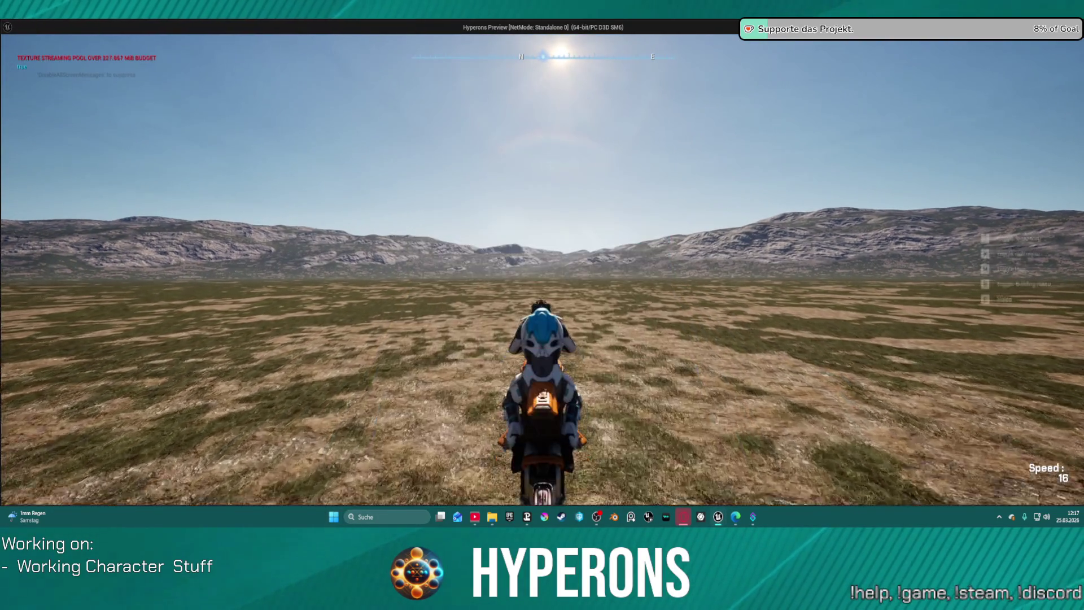
key(a)
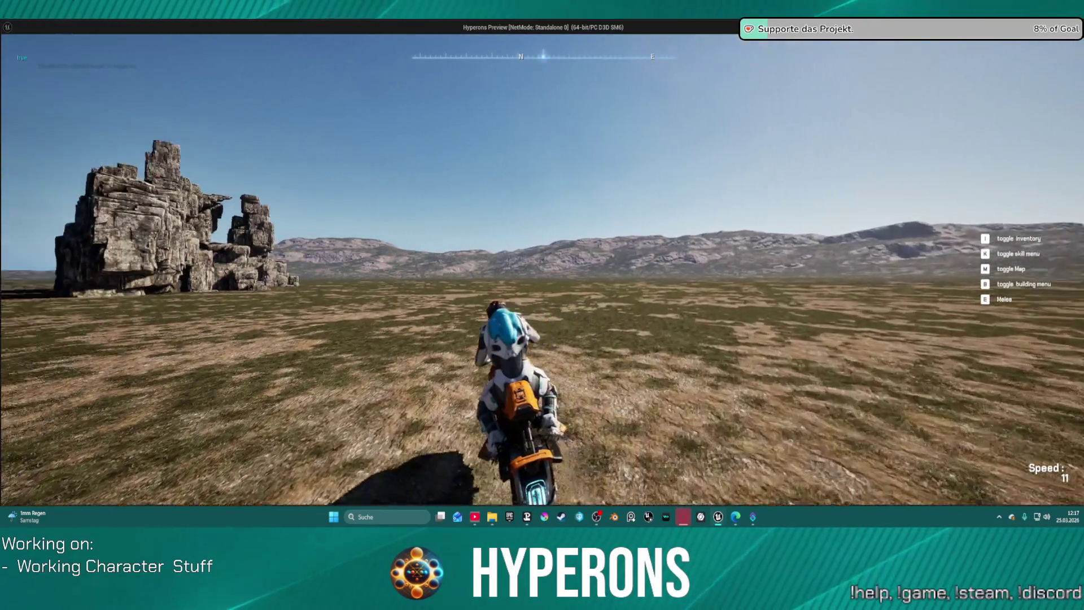
key(w)
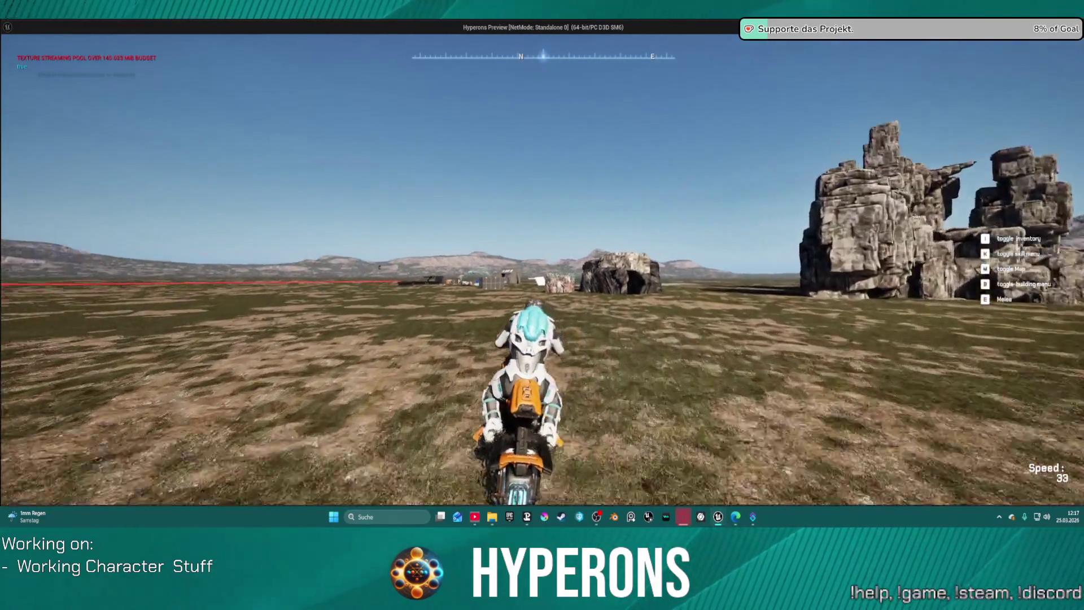
key(w)
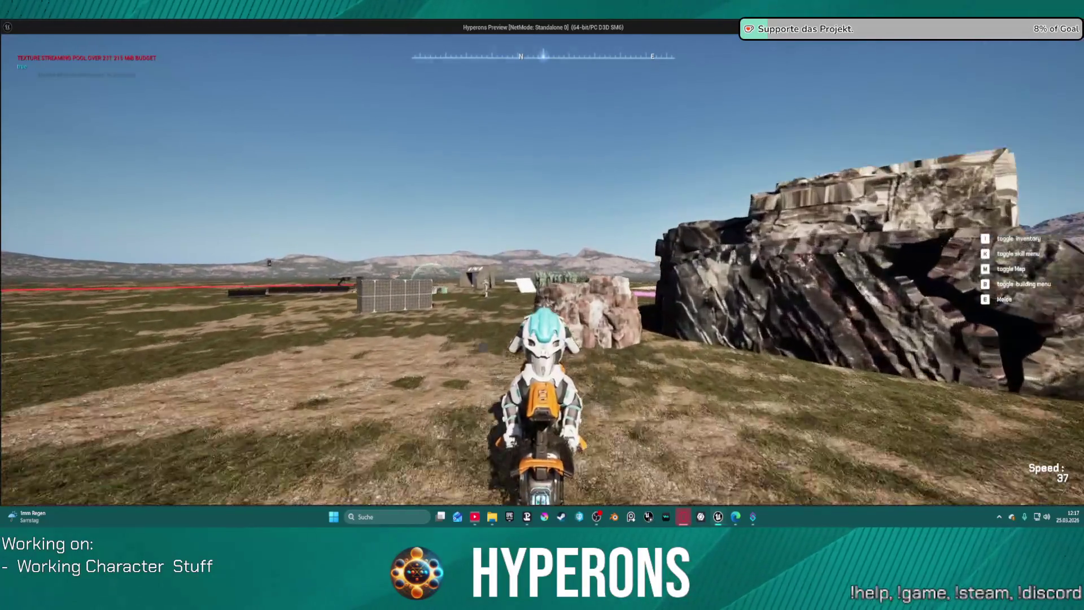
- Dismount the bike and run on foot to the grid cube beside the base
key(f)
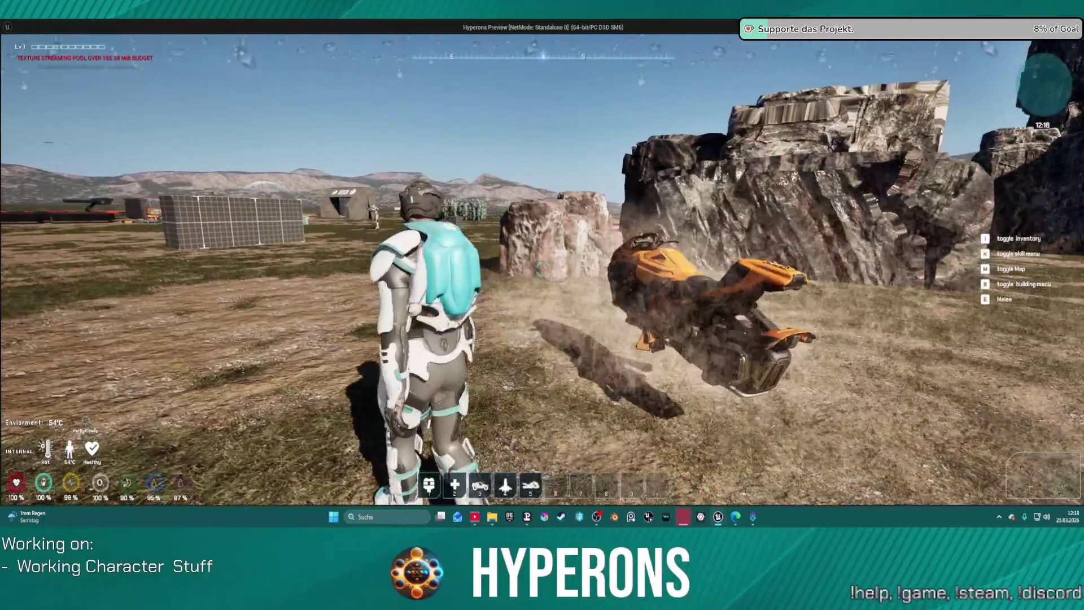
key(w)
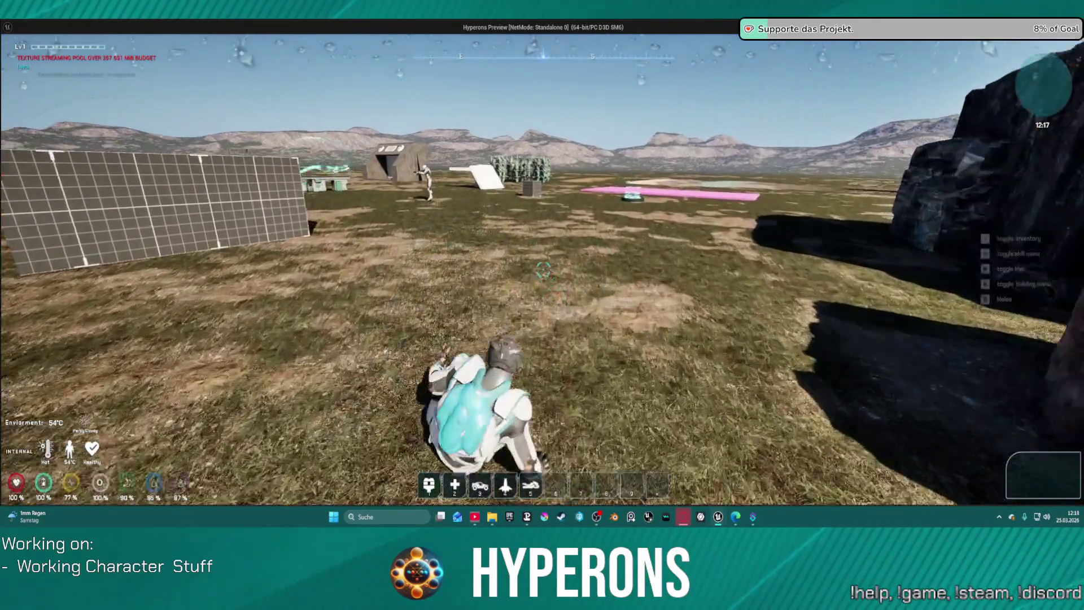
key(w)
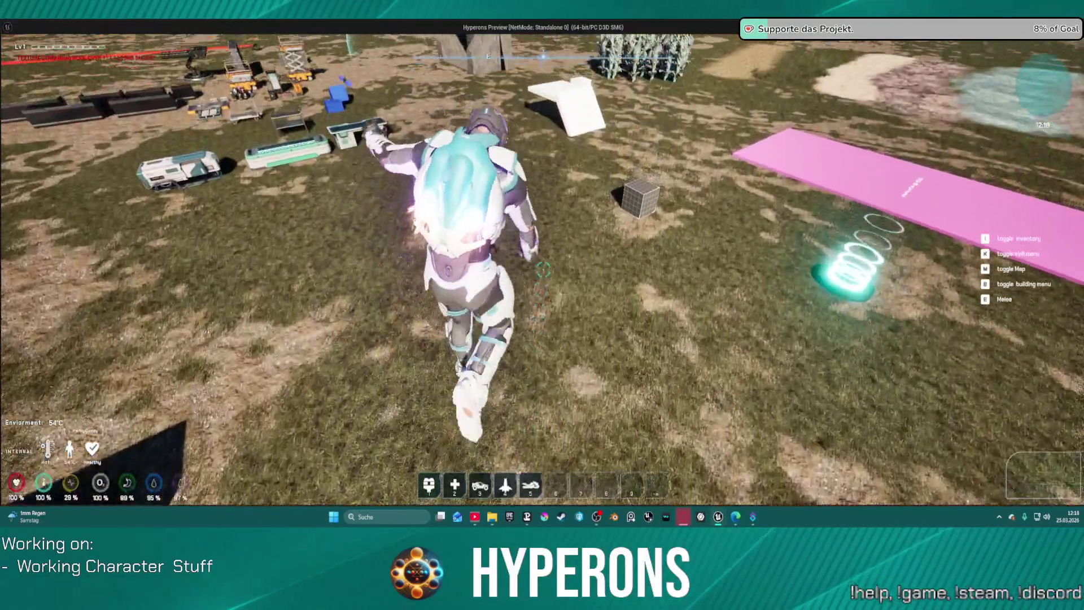
key(w)
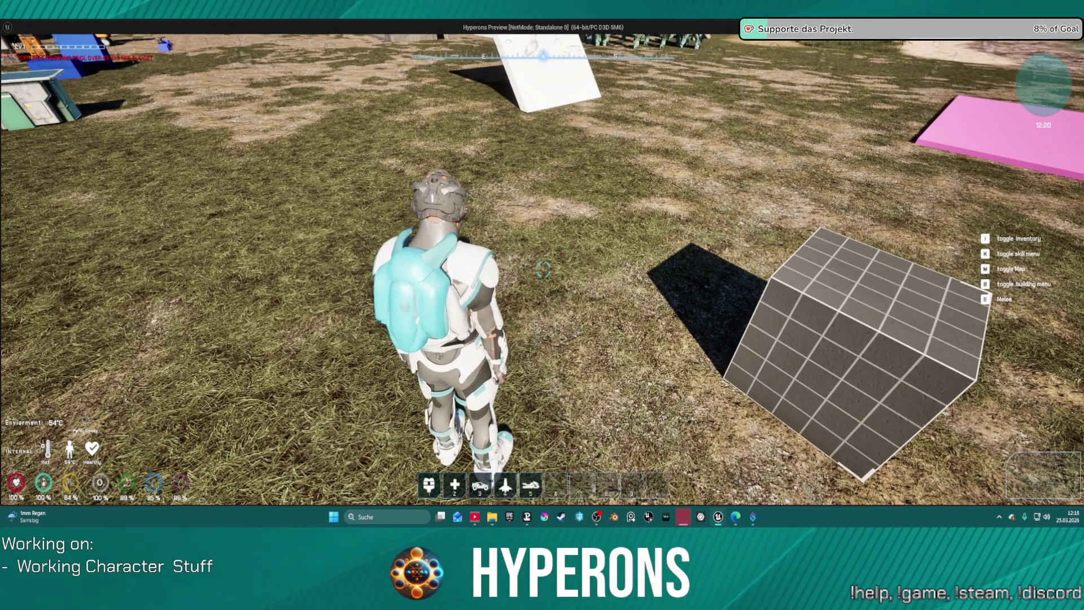
- Stop the play session and bring the spawn node section of the SKILL + DAMAGE graph into view
key(Escape)
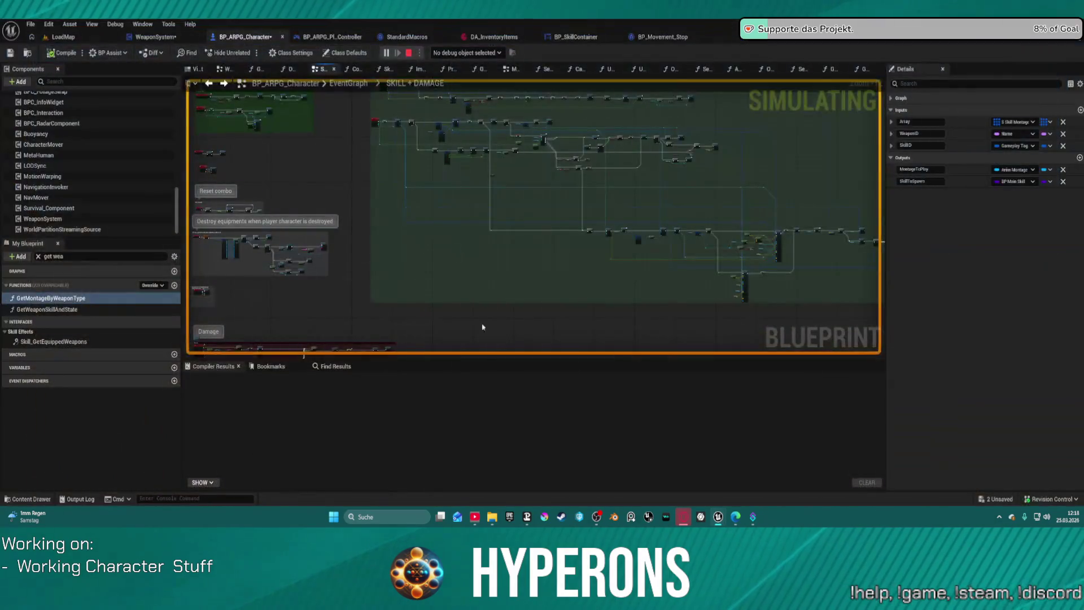
scroll(782, 248, up, 12)
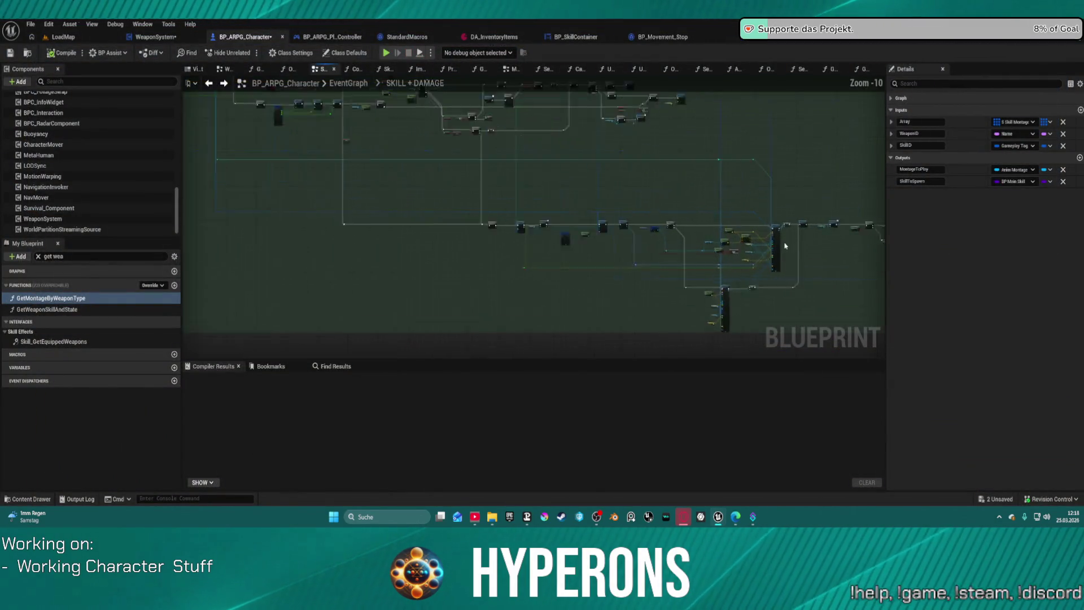
scroll(697, 168, down, 6)
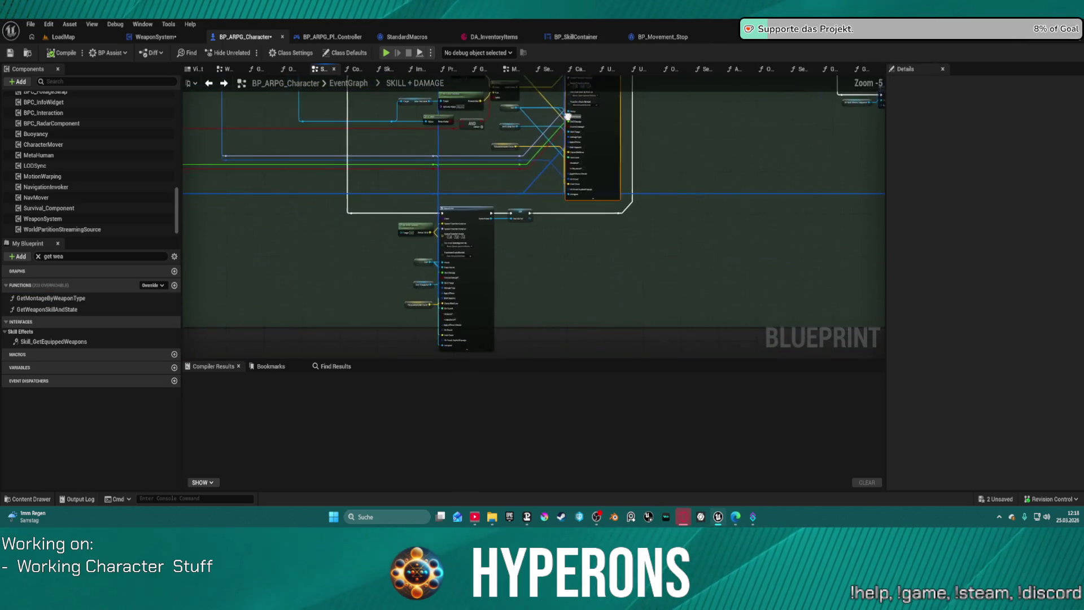
drag(552, 356, 619, 273)
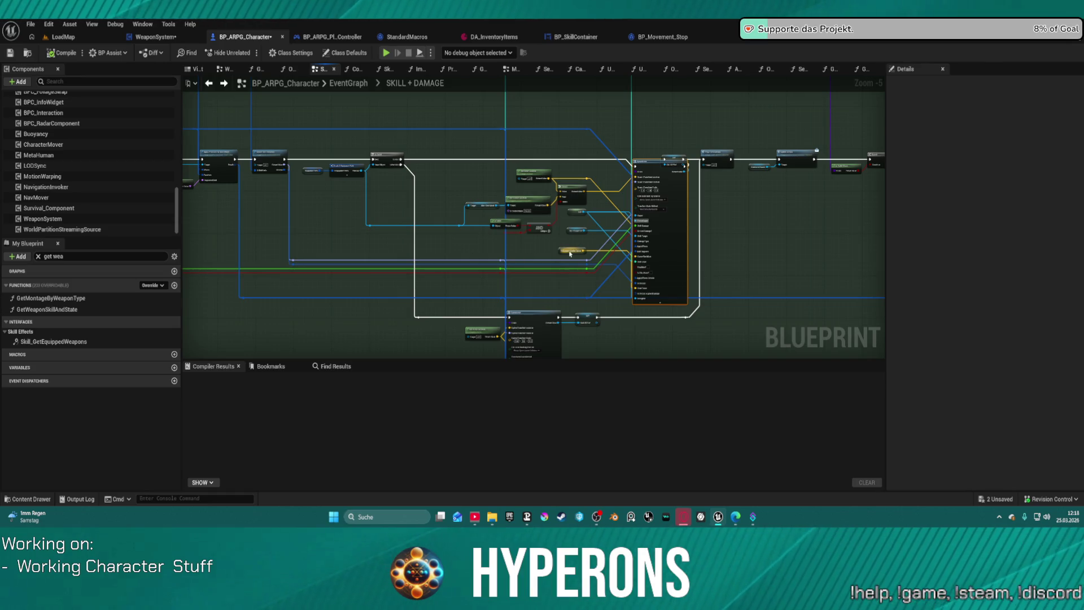
- Compile and save BP_ARPG_Character, then switch to the LoadMap level
scroll(478, 234, up, 3)
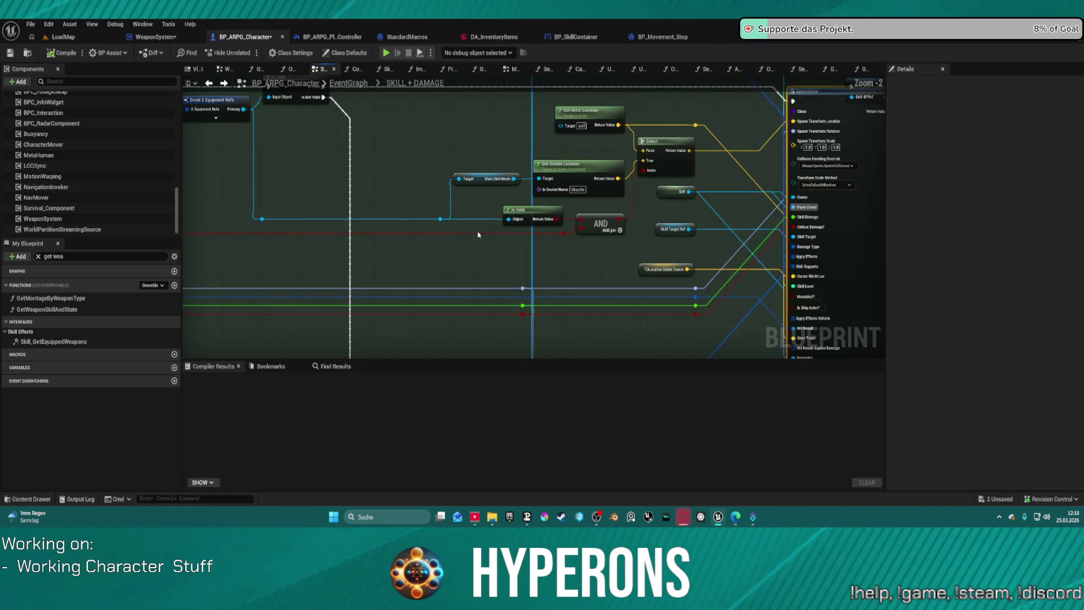
click(47, 55)
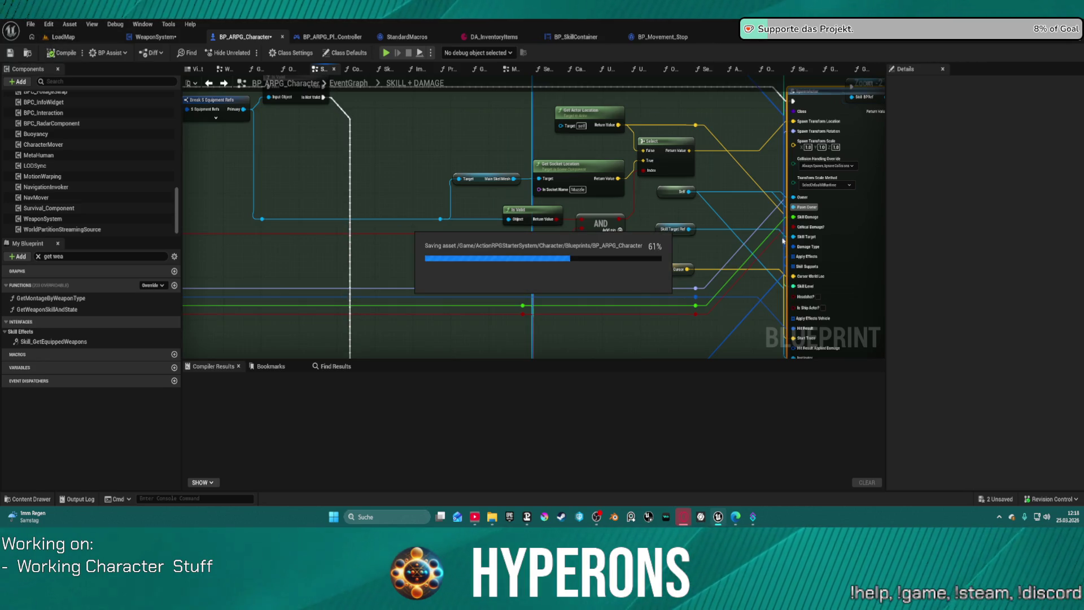
click(77, 38)
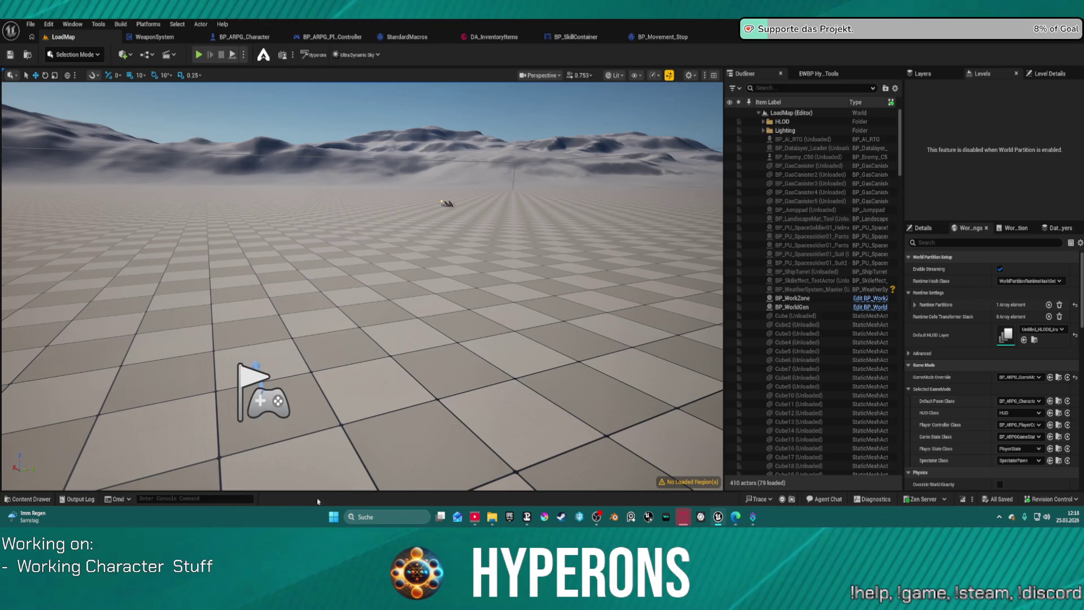
- Run the console command r.Streaming.PoolSize 0 and widen the level viewport and actor list
click(216, 499)
key(Up)
key(Up)
key(Up)
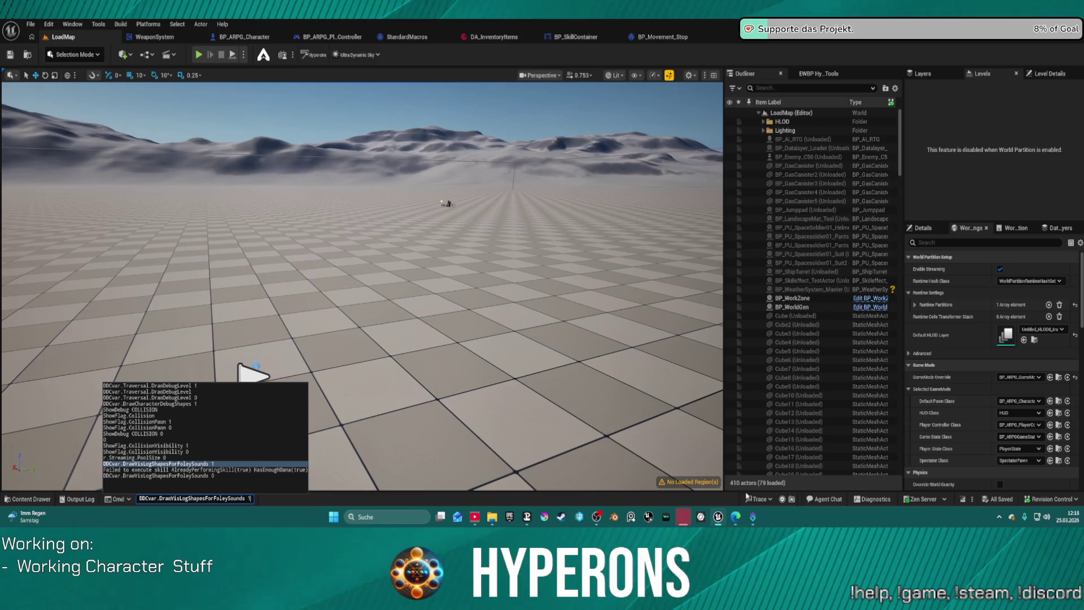
key(Up)
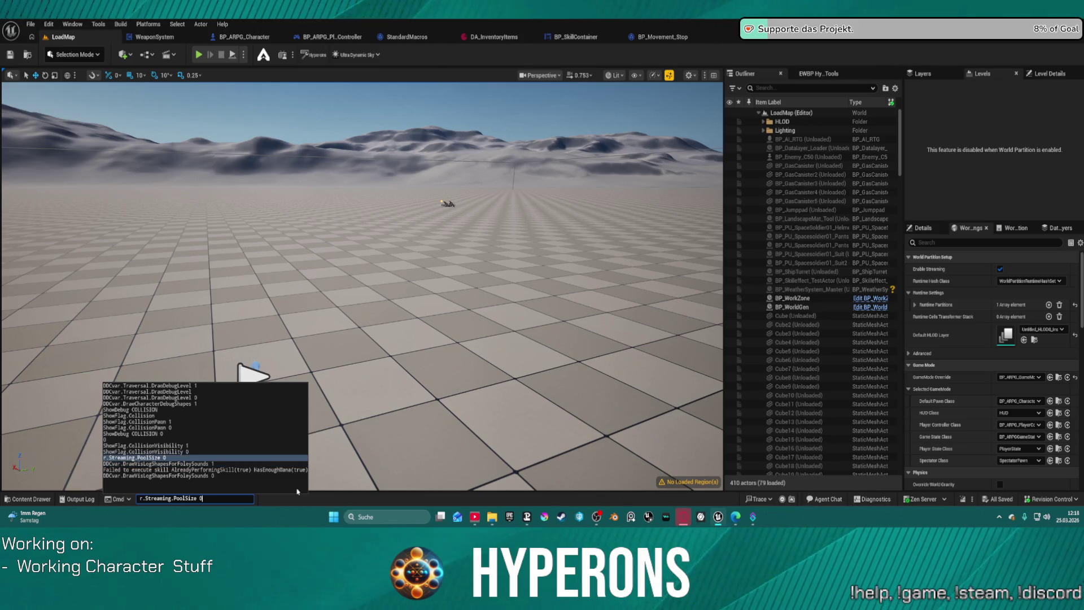
key(Return)
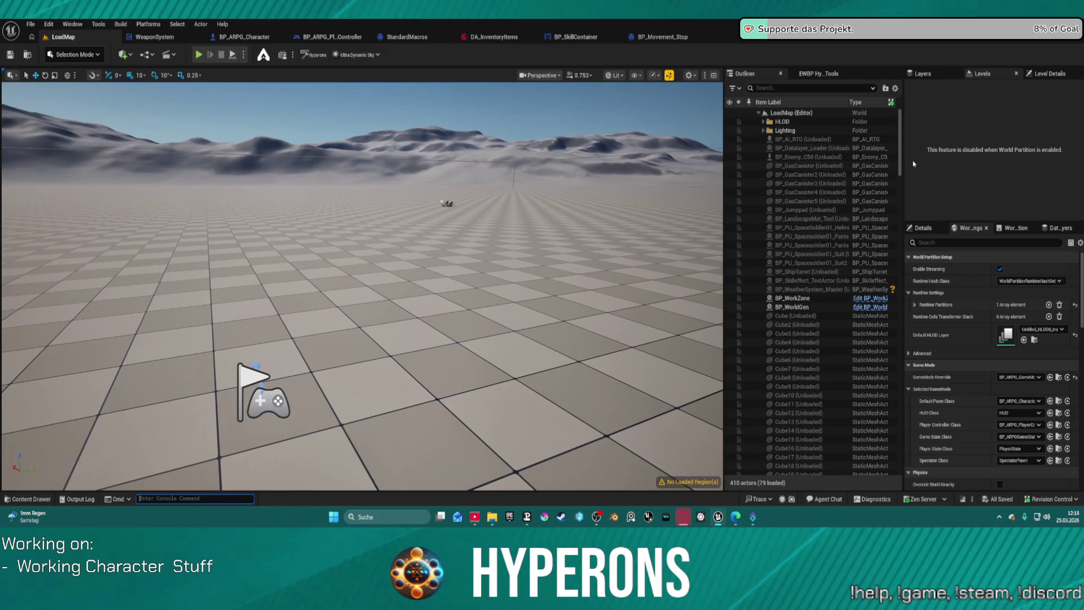
drag(904, 163, 962, 164)
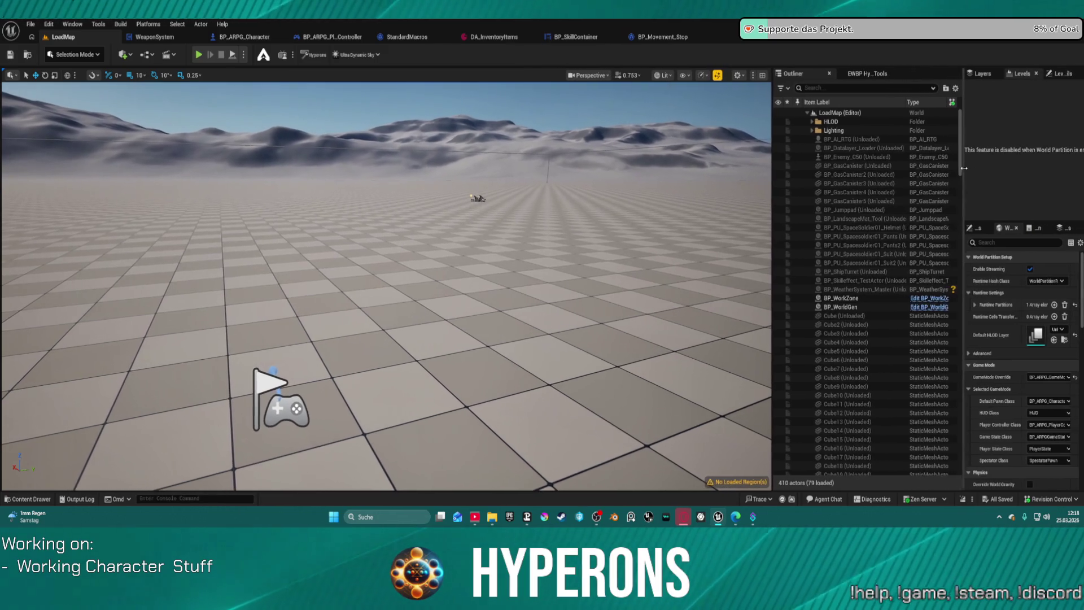
drag(772, 172, 857, 173)
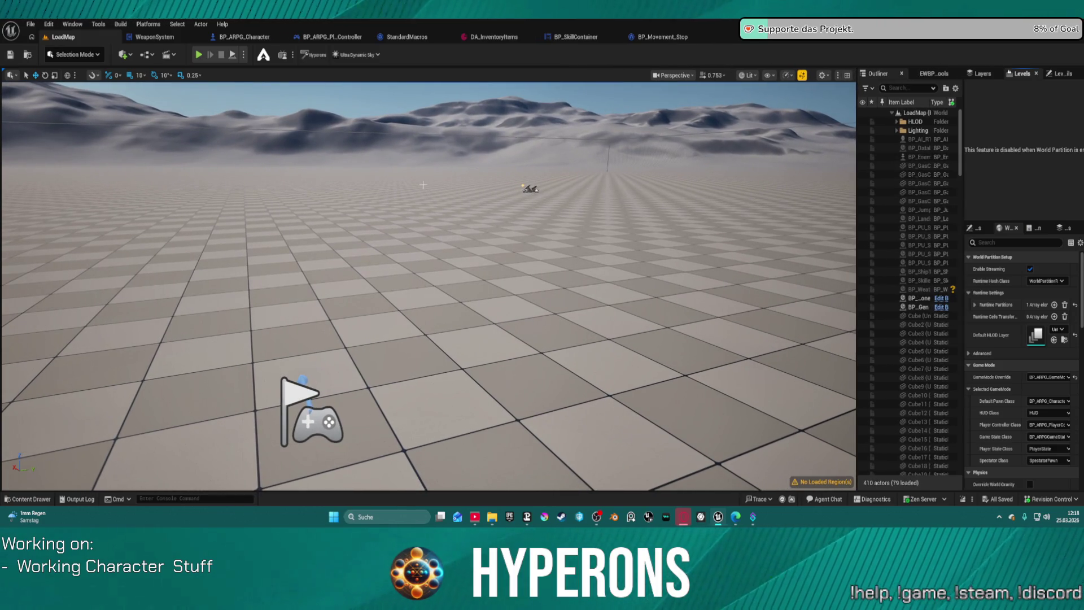
- Force-load every LoadMap actor, fly the camera to the base, and start Play In Editor
click(890, 246)
key(ctrl+a)
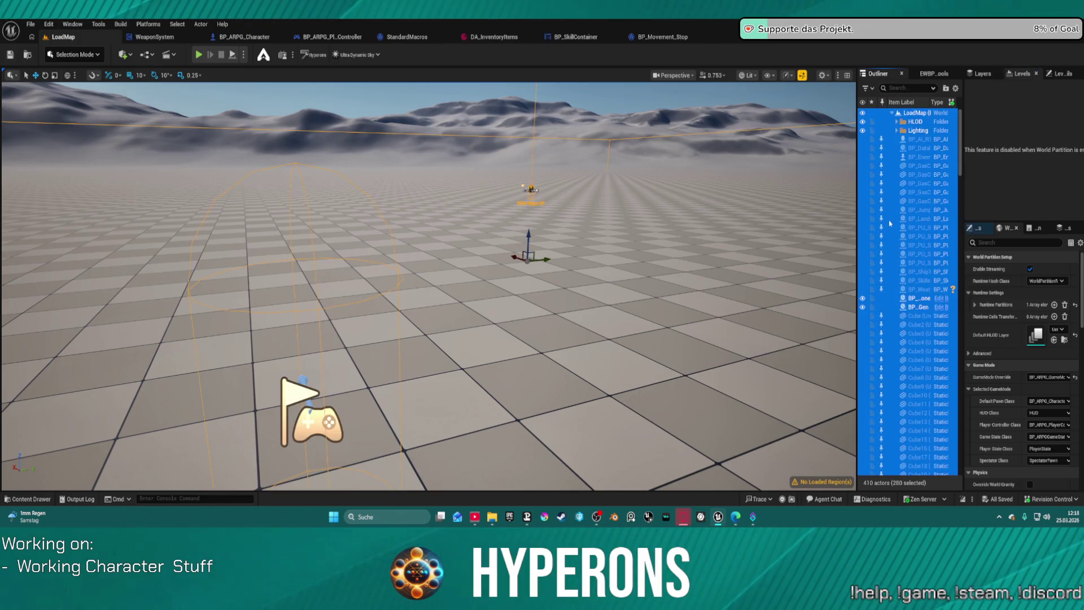
click(881, 210)
key(ctrl+a)
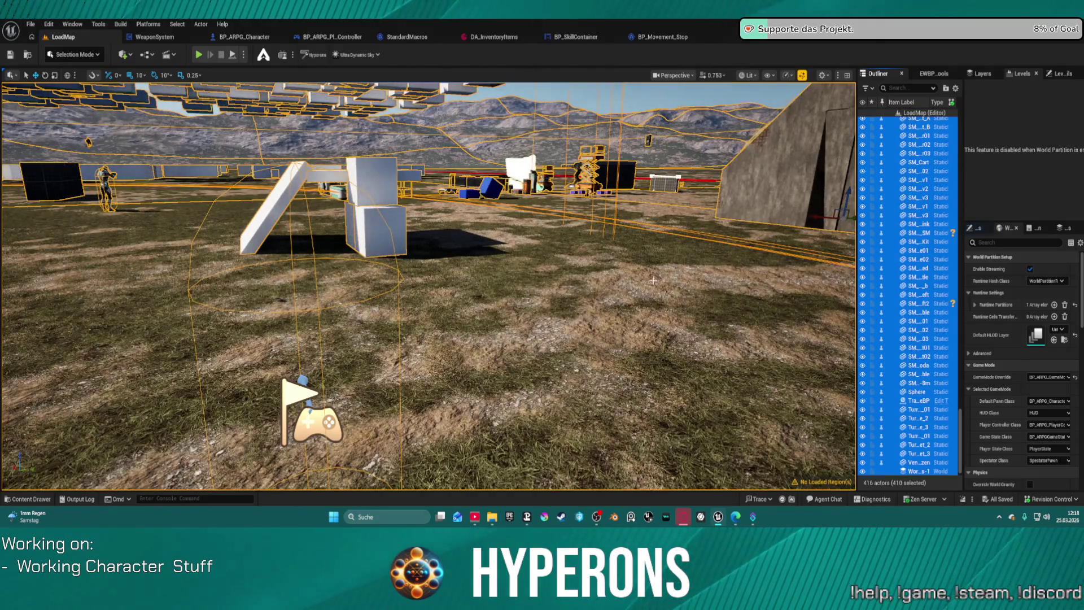
drag(524, 229, 523, 229)
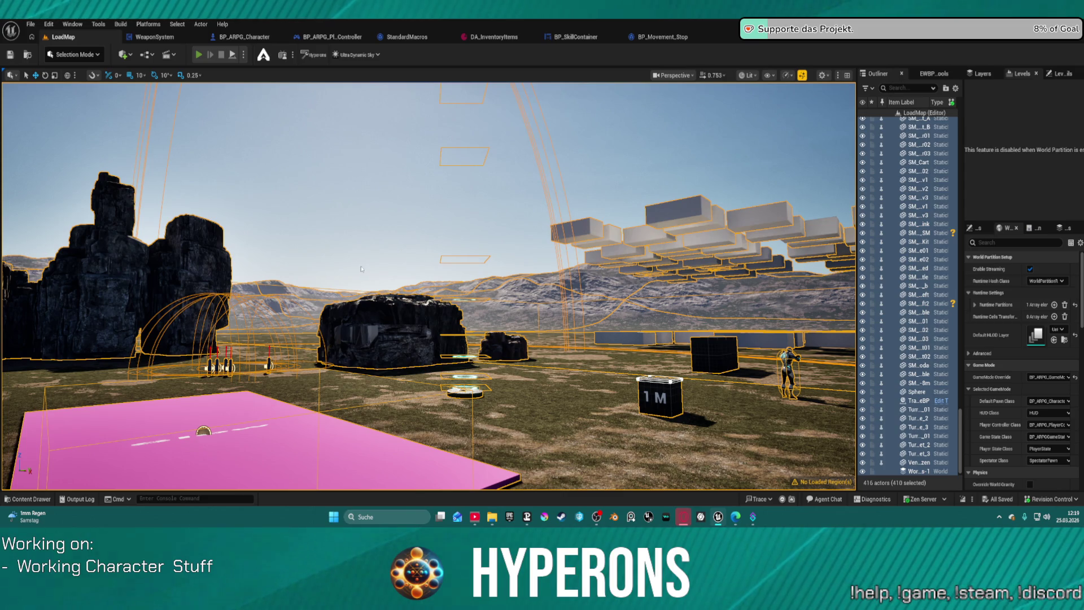
key(alt+p)
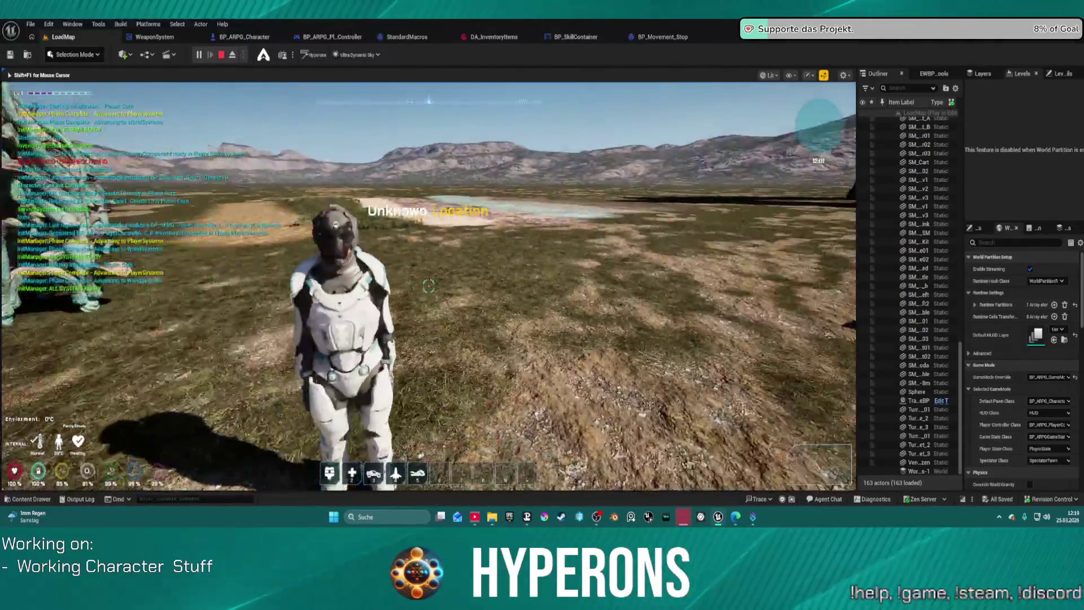
- Run the character past the rocks and white blocks to the ramp, then bring up the inventory
key(w)
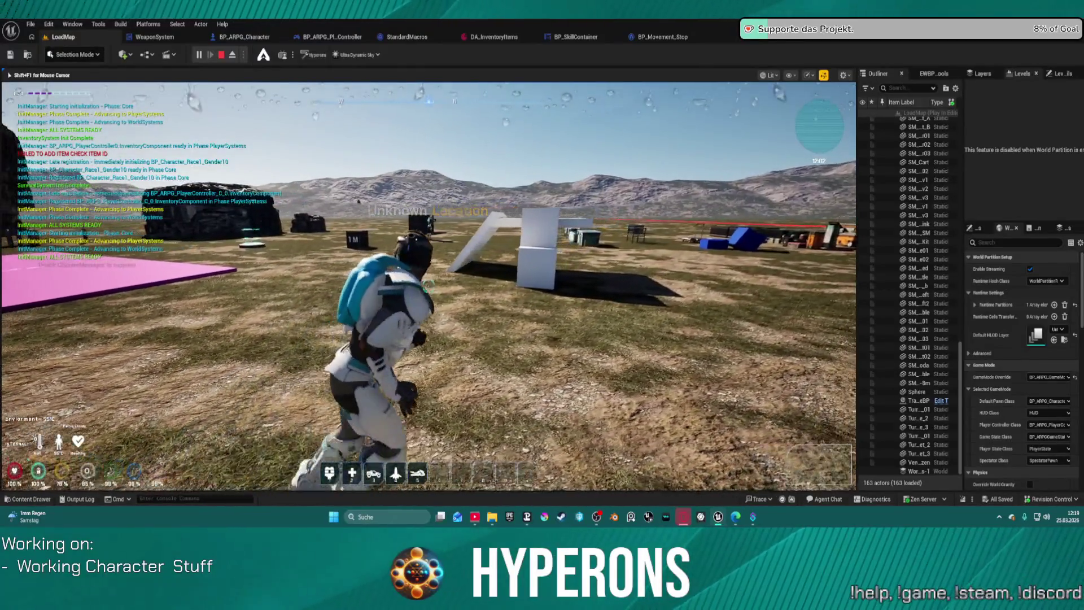
key(w)
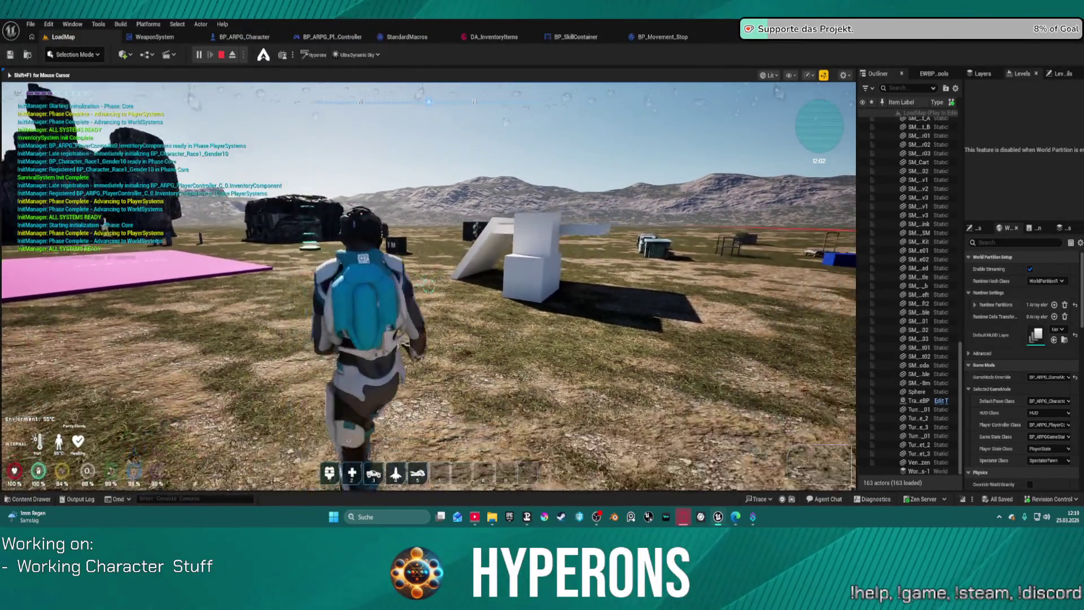
key(w)
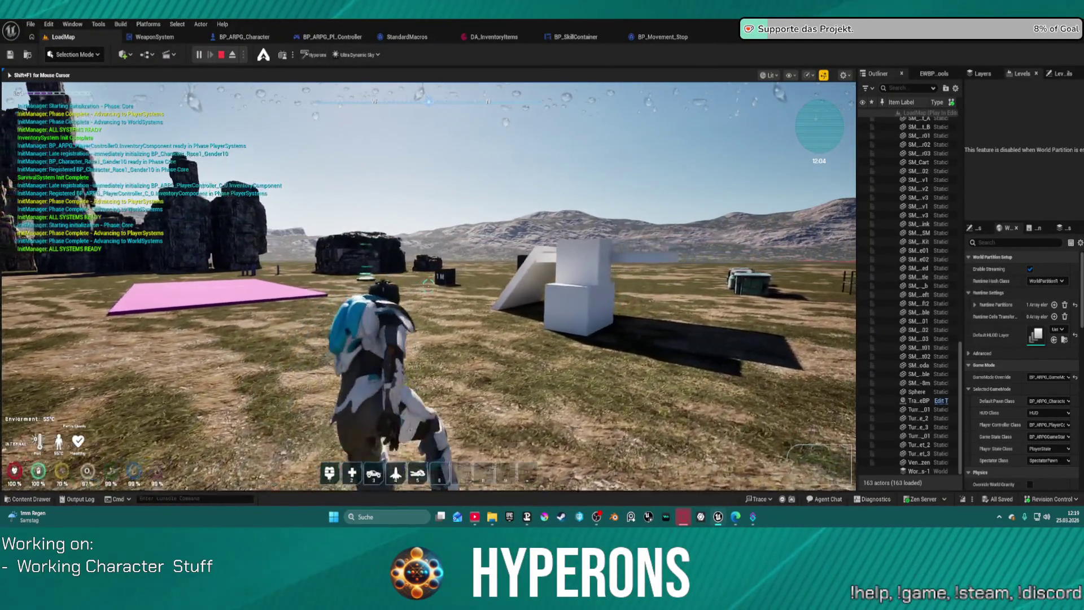
key(w)
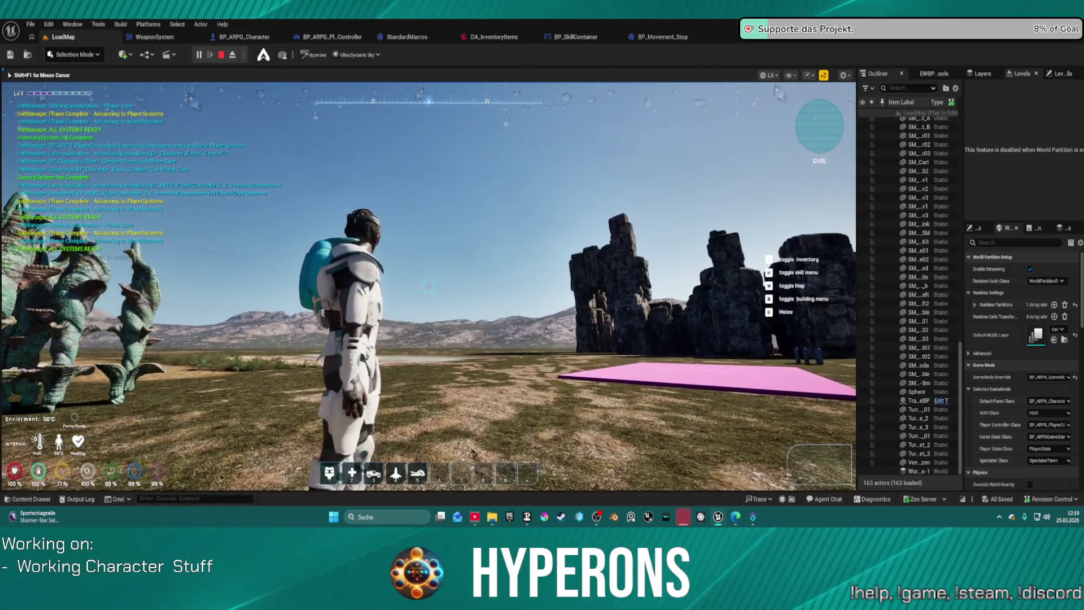
key(w)
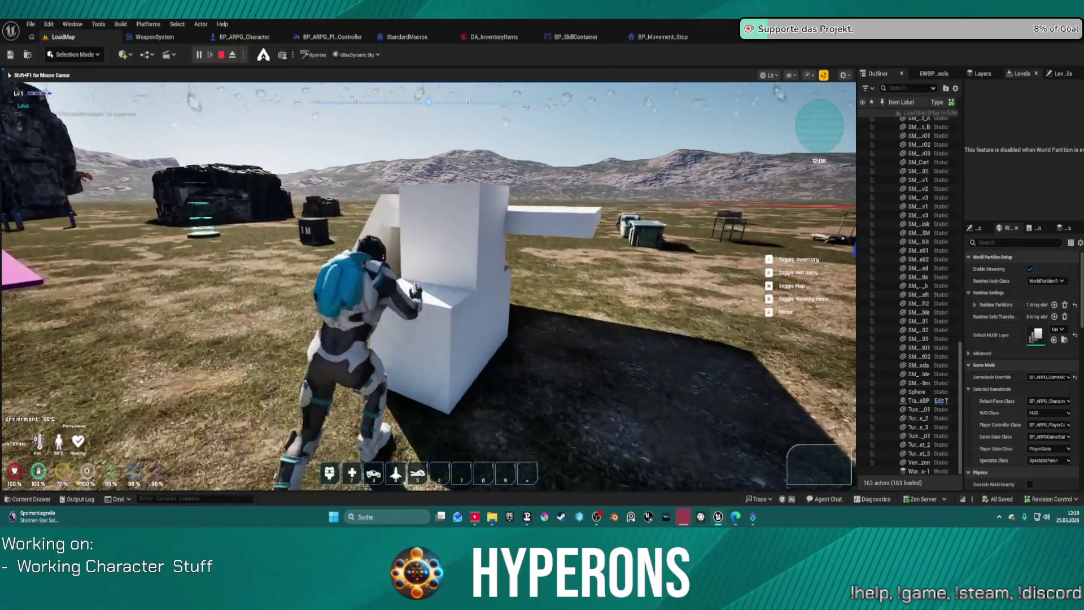
key(w)
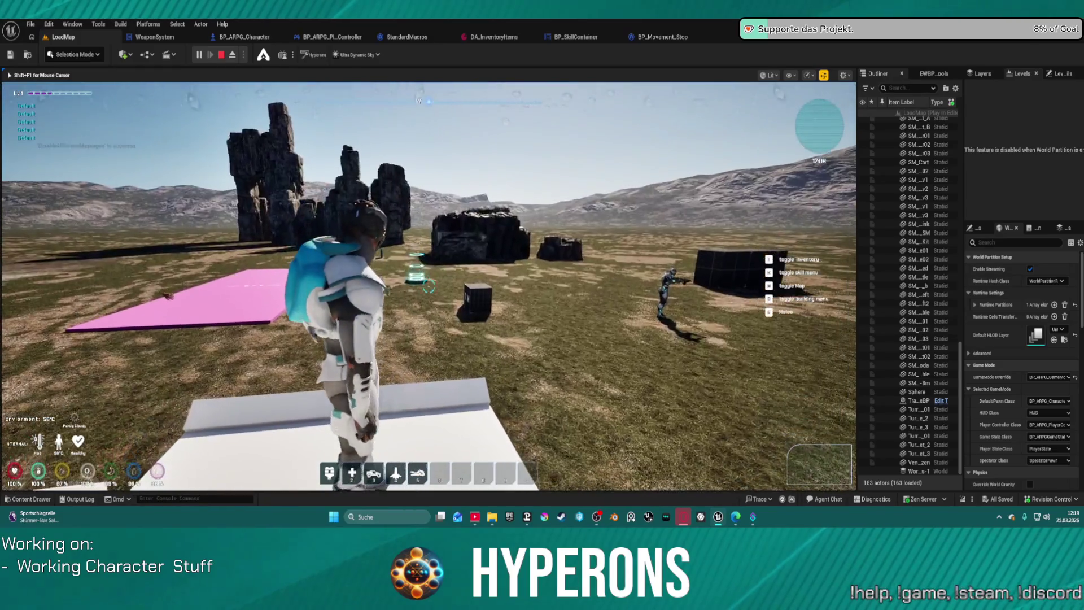
key(w)
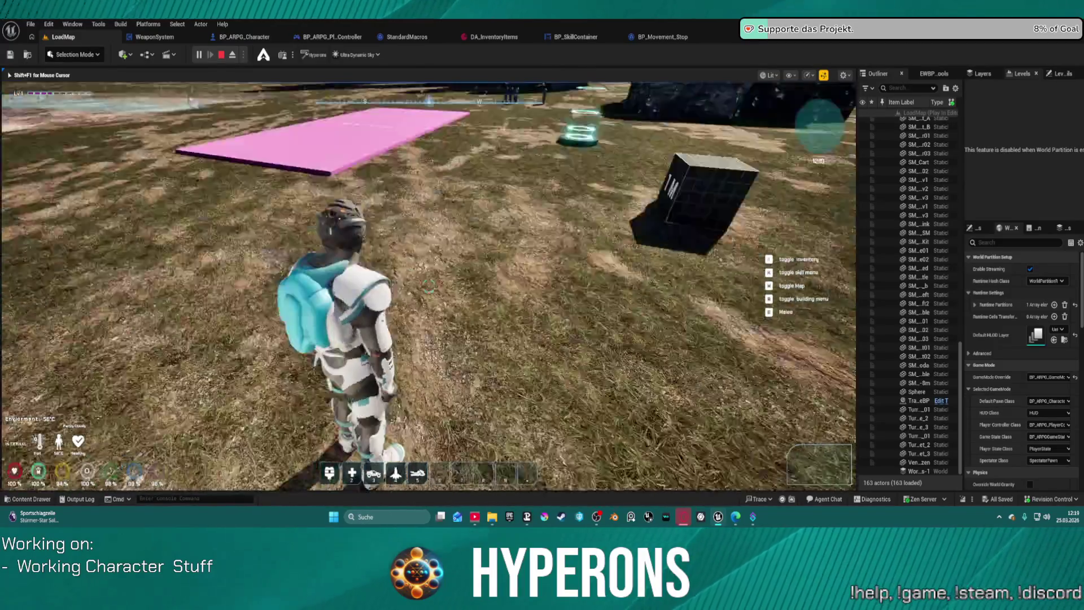
key(w)
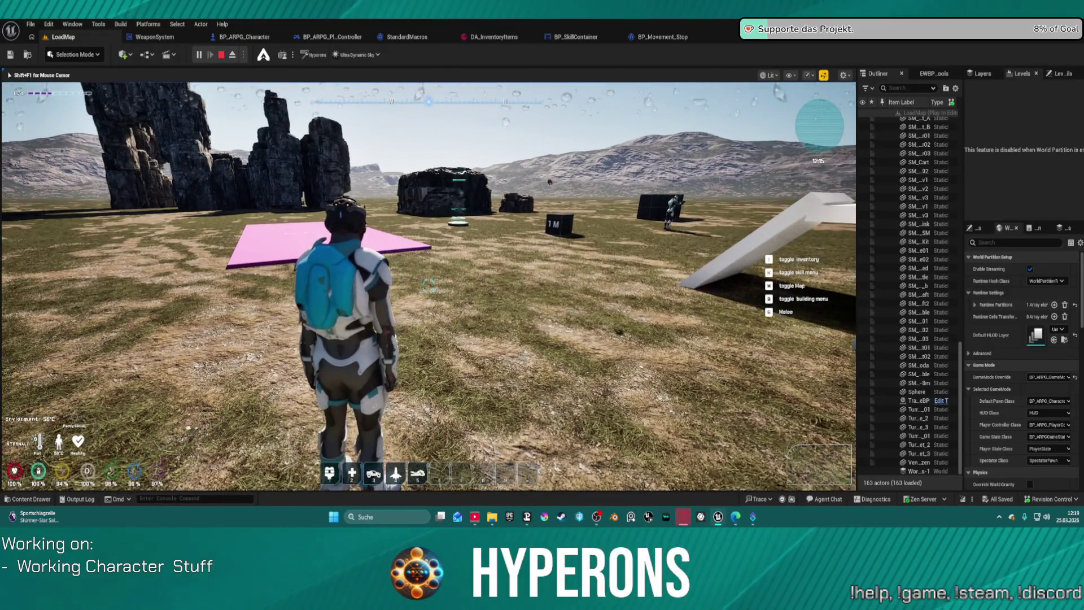
key(w)
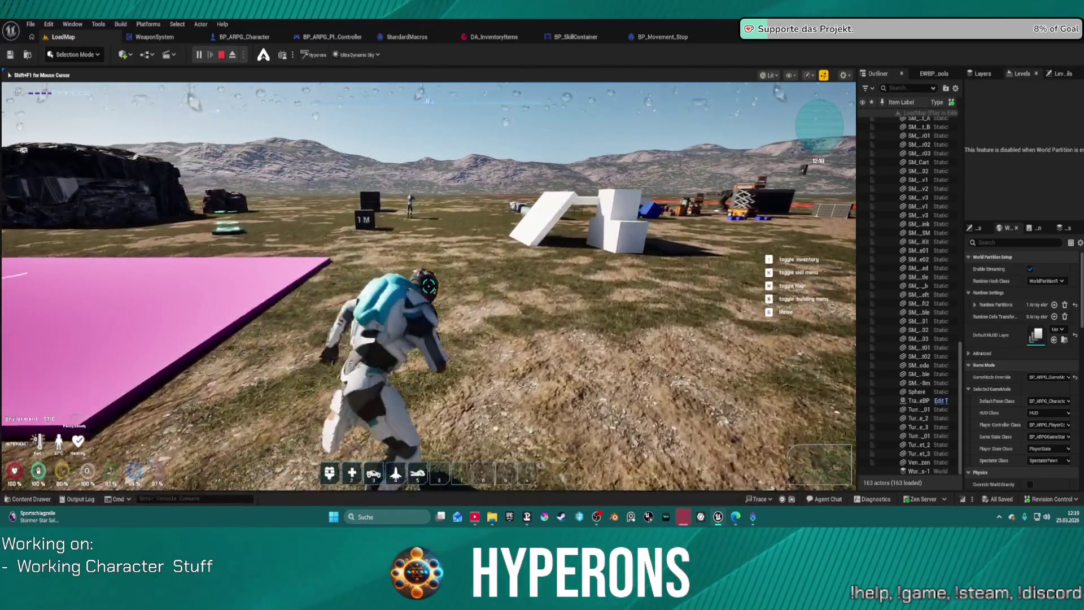
key(i)
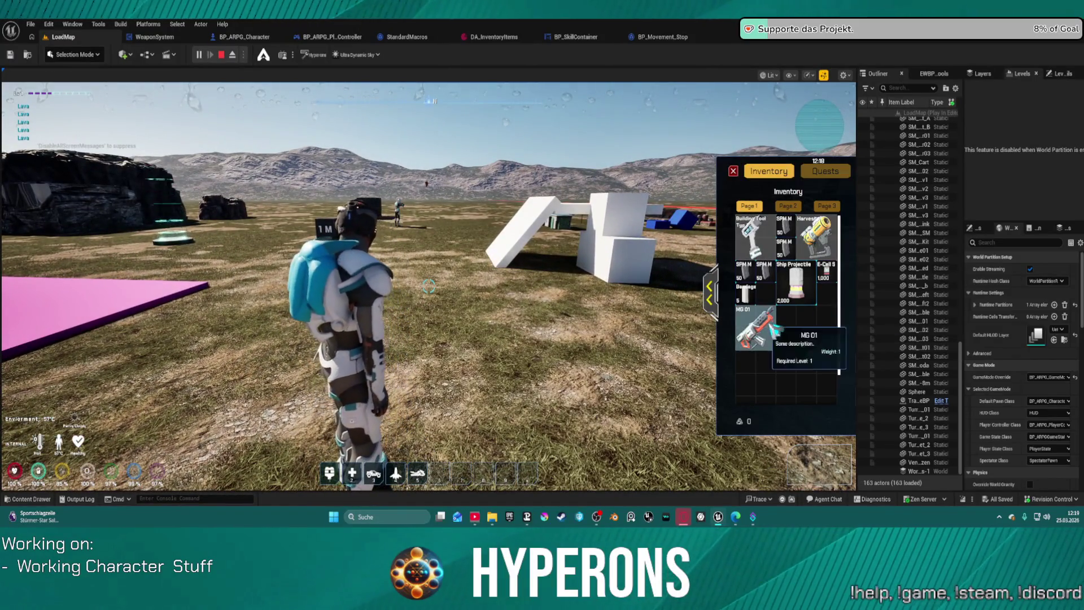
- Close the inventory with MG 01 equipped, then run and jump toward the rocks
key(i)
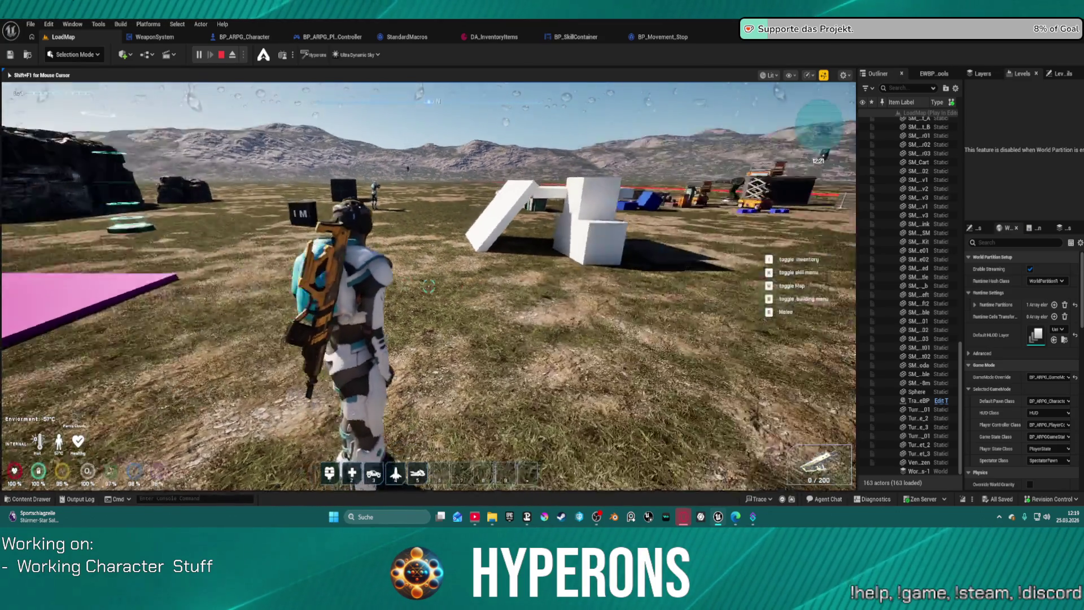
key(space)
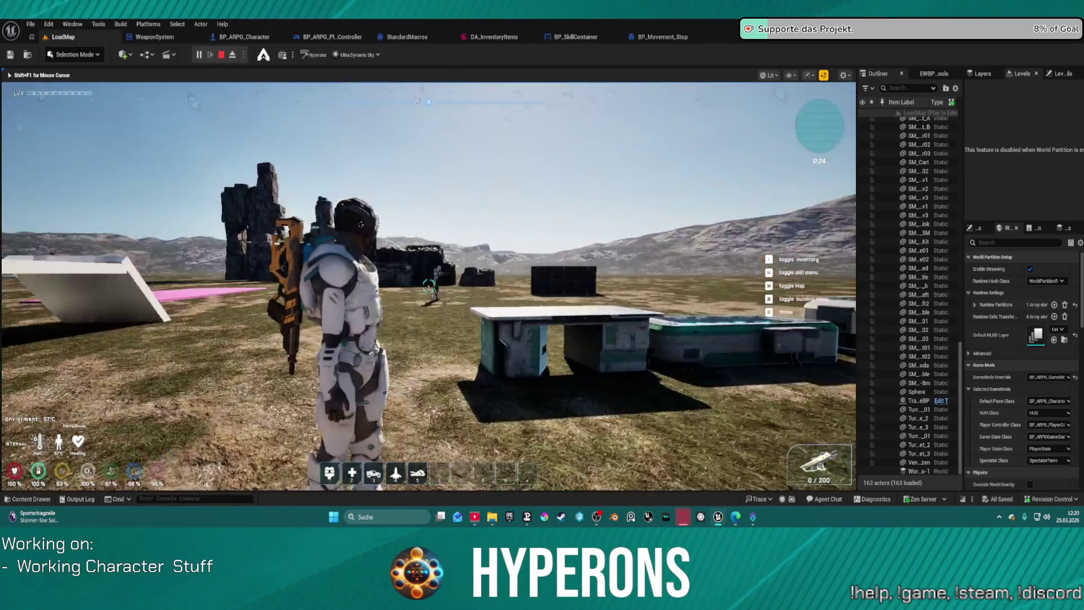
key(w)
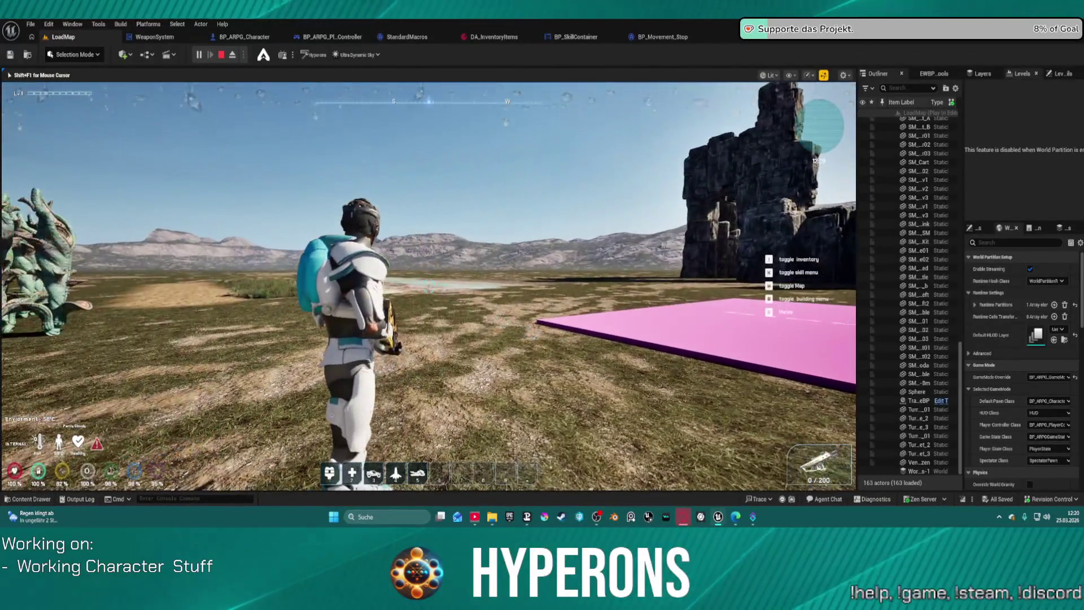
key(w)
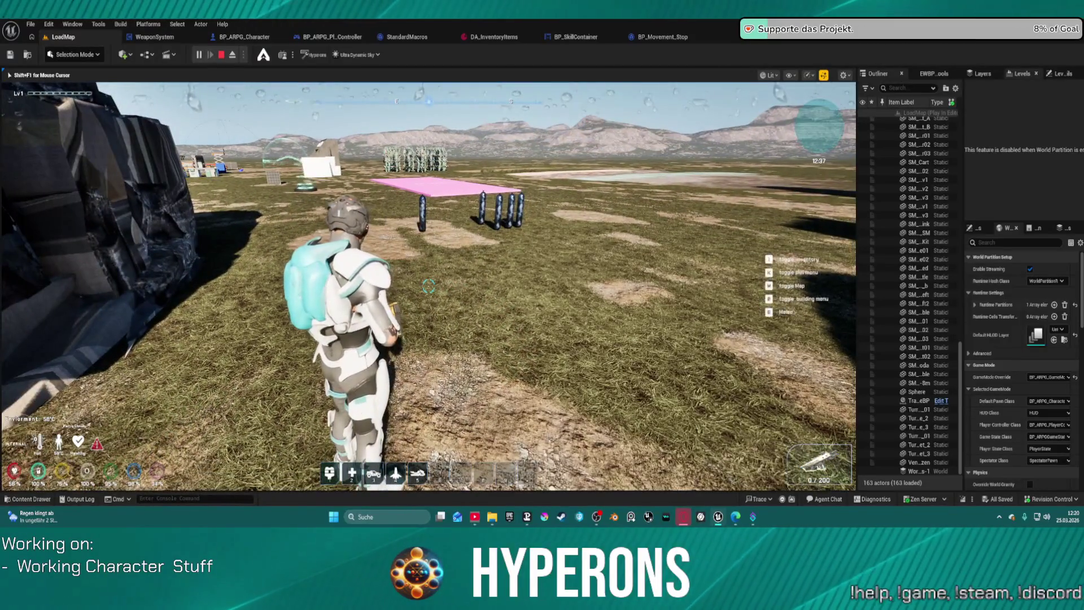
key(w)
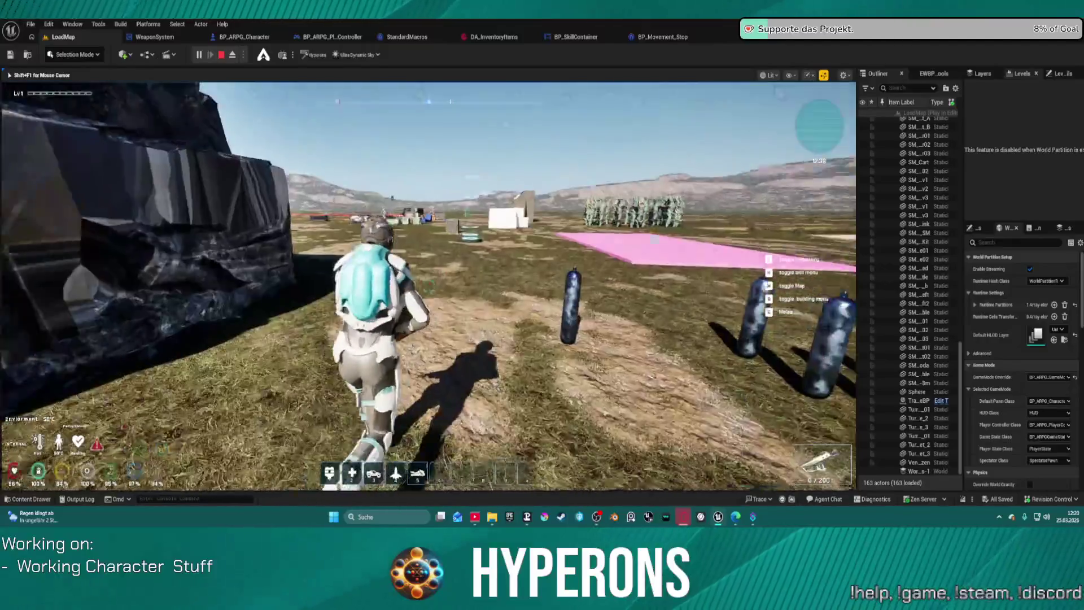
key(w)
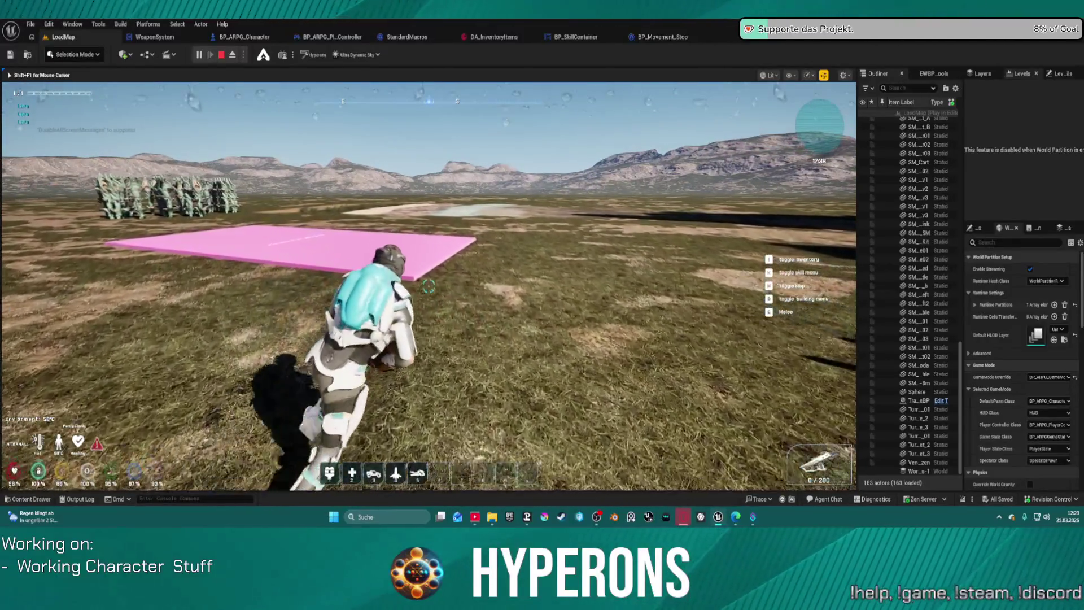
key(w)
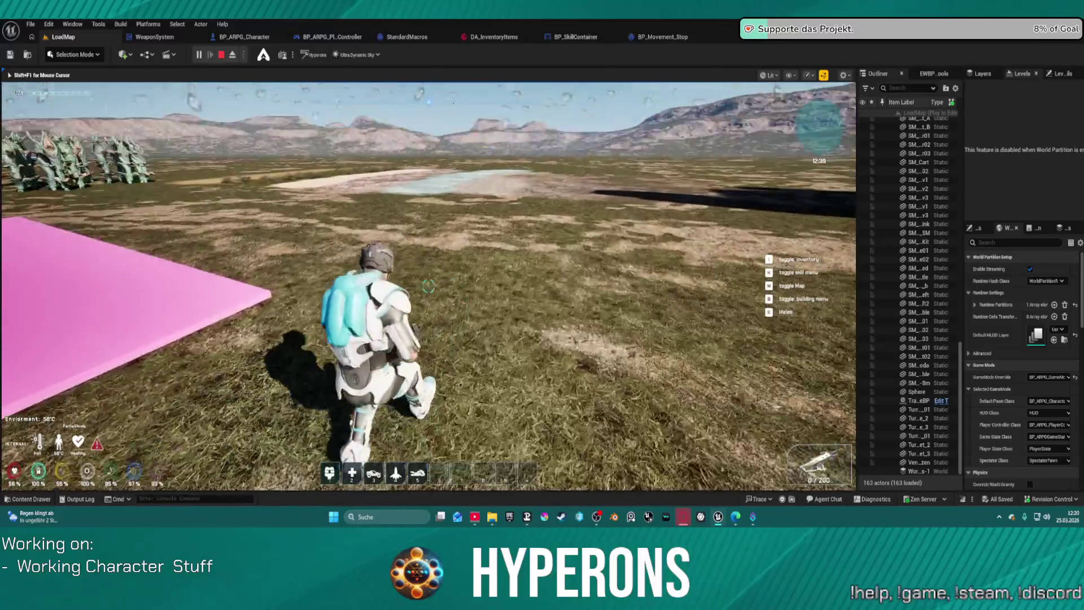
key(w)
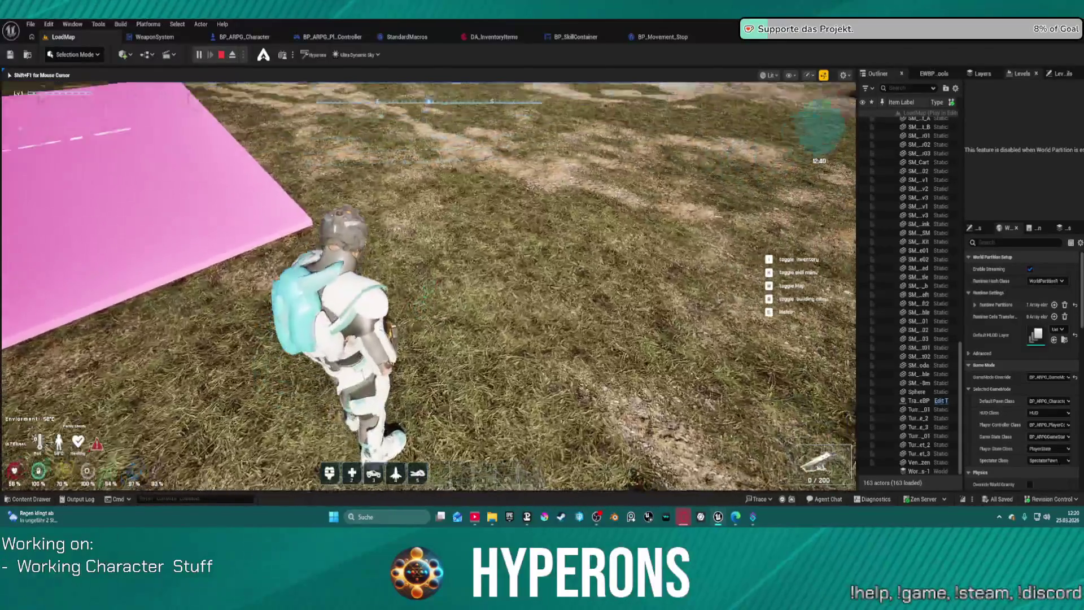
key(w)
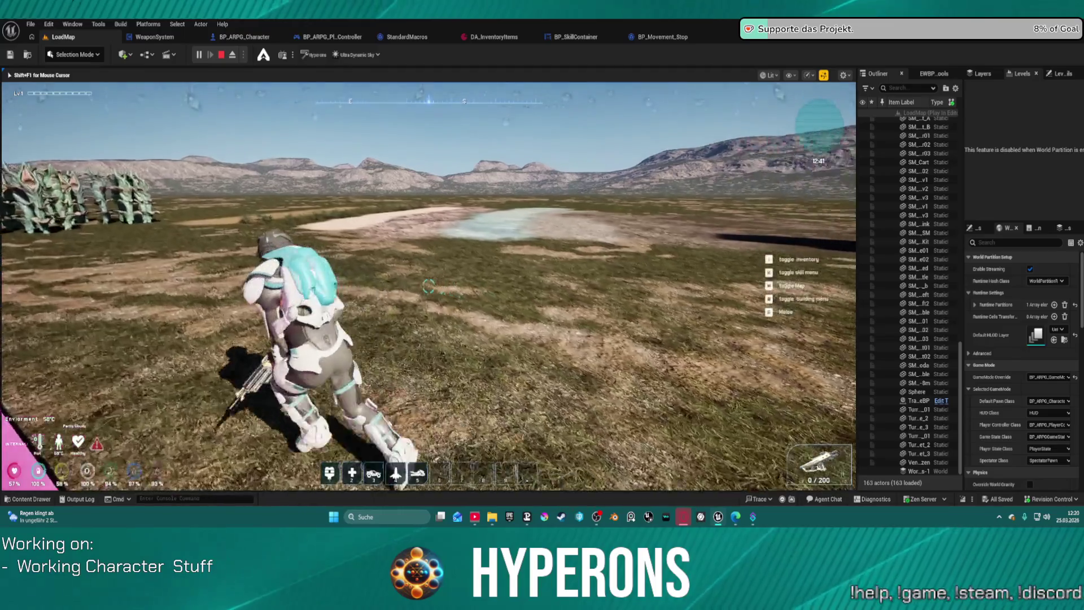
key(w)
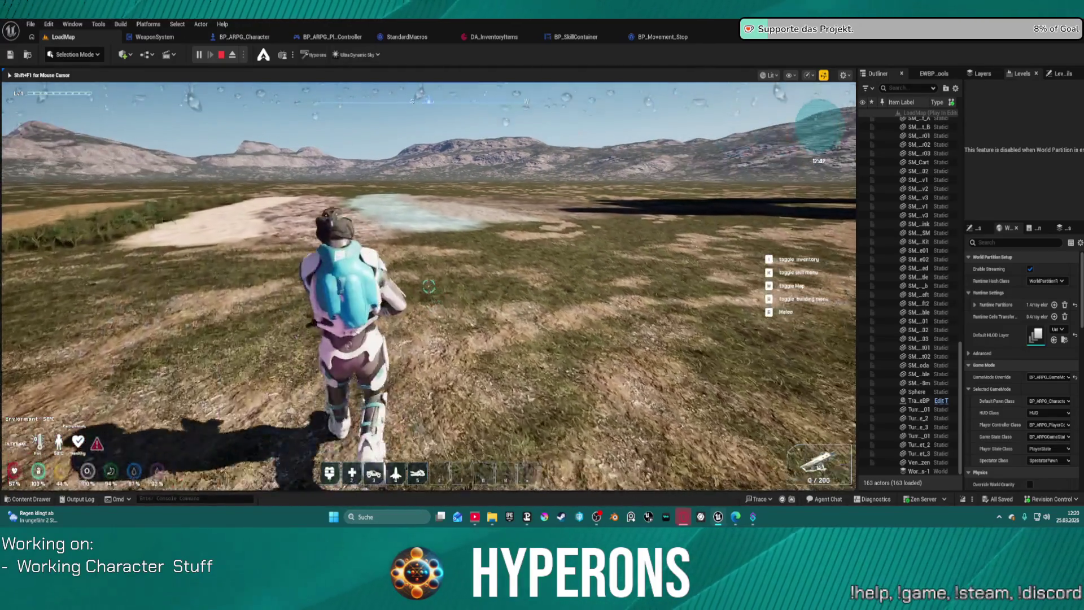
key(w)
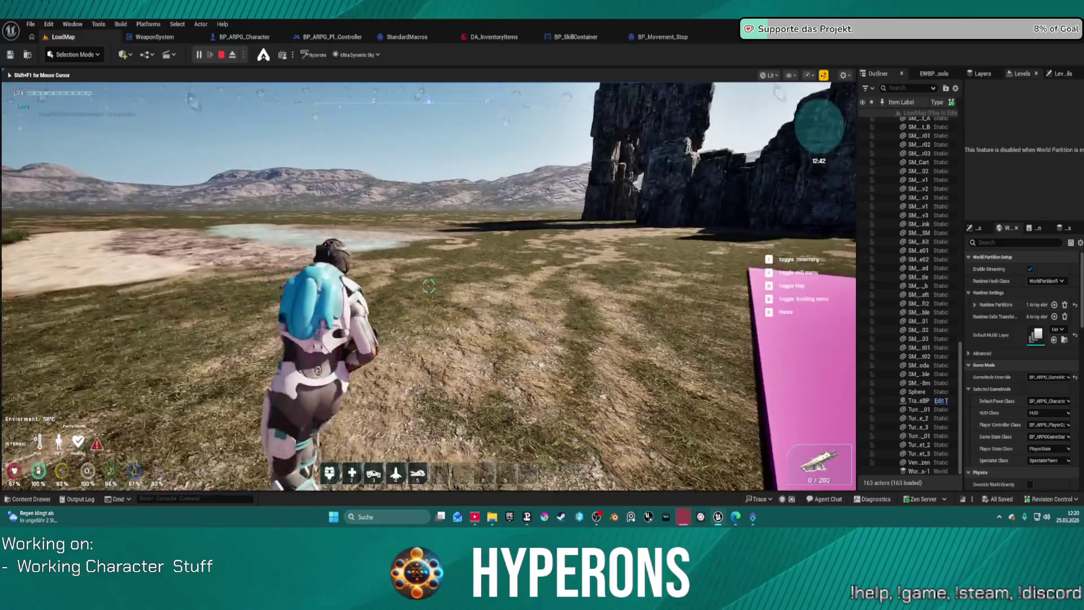
key(w)
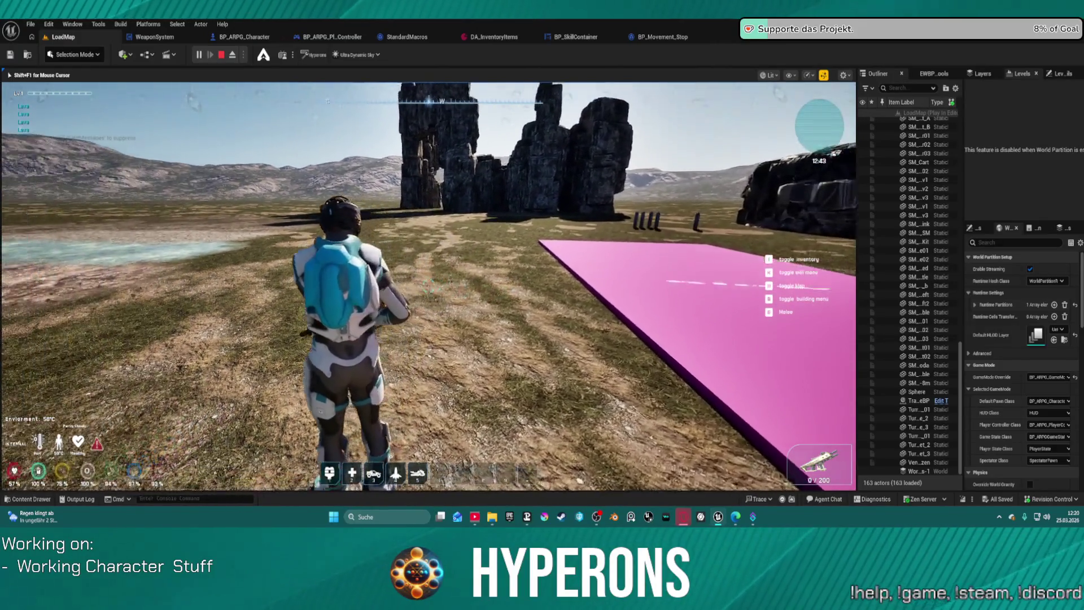
key(w)
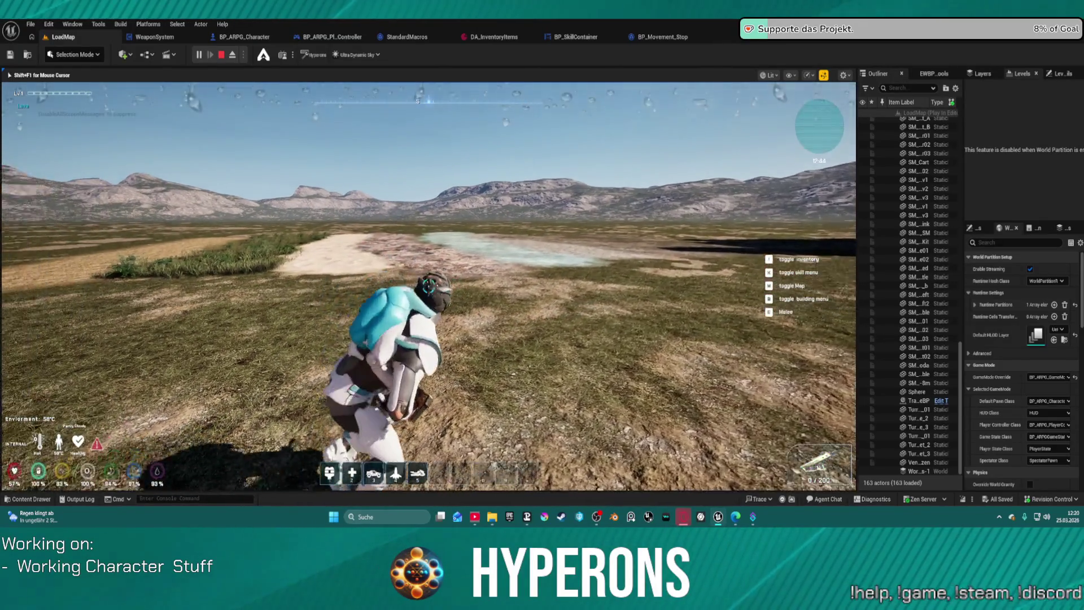
key(w)
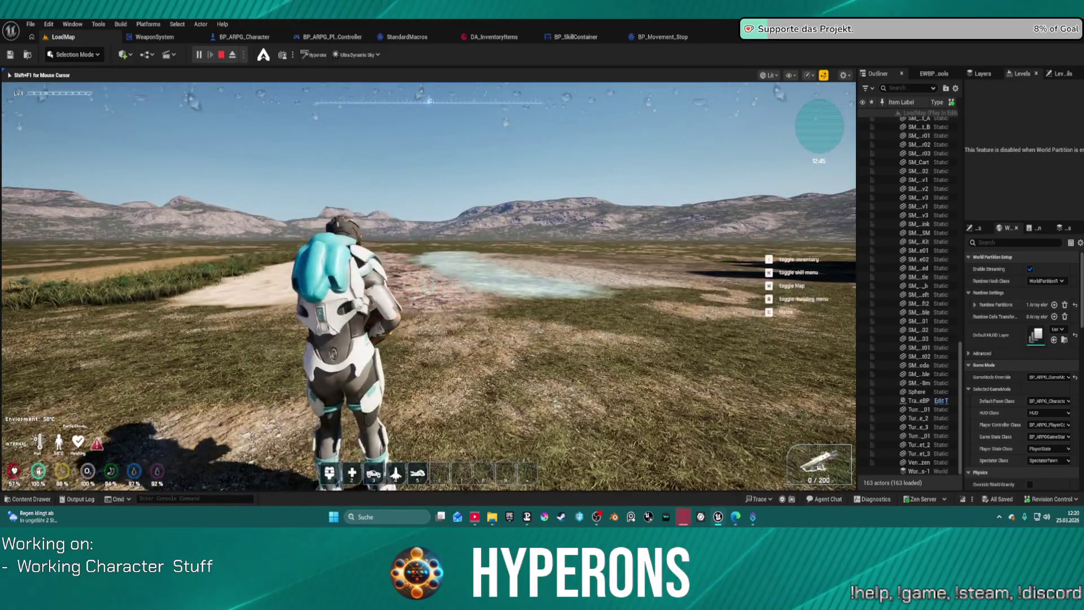
key(w)
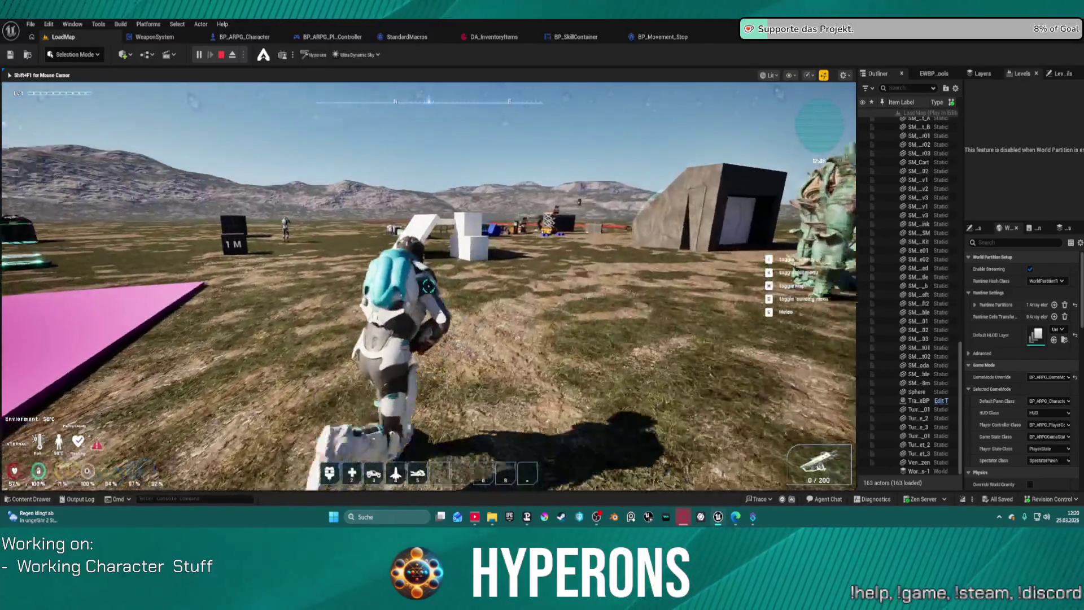
key(w)
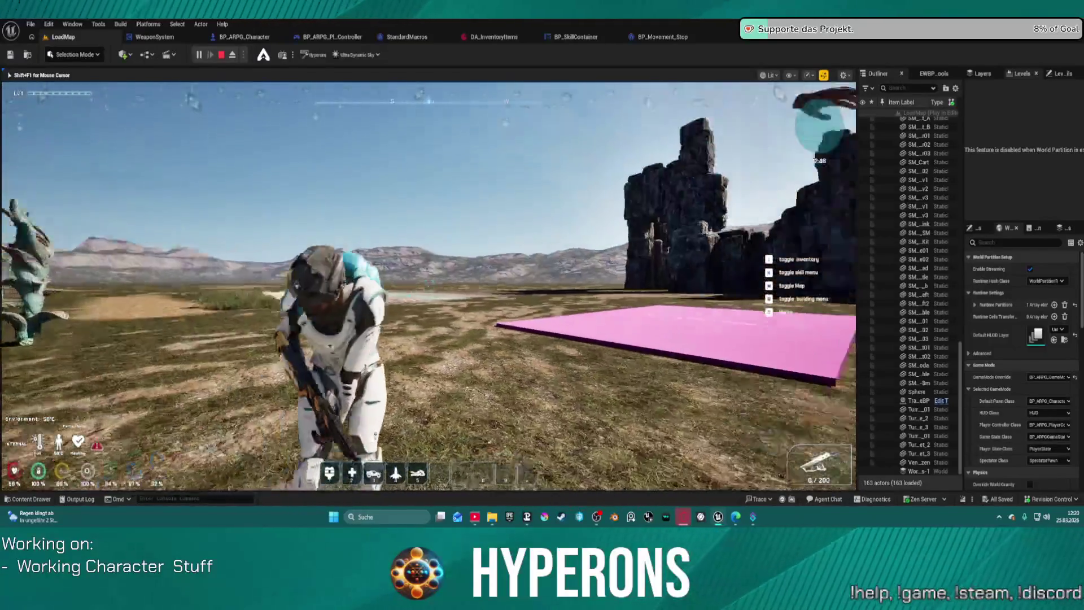
key(w)
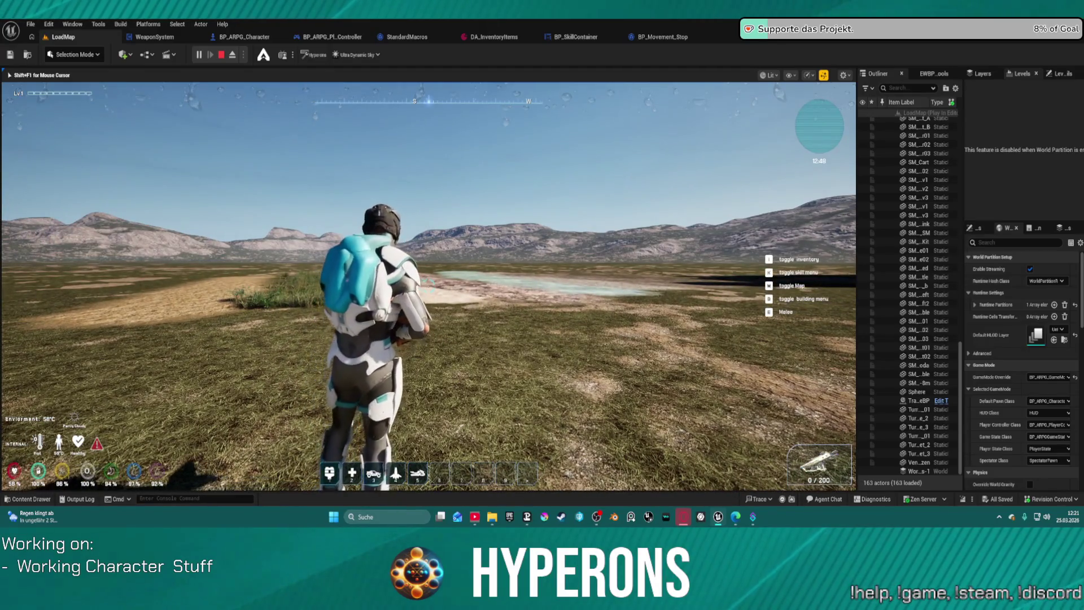
key(w)
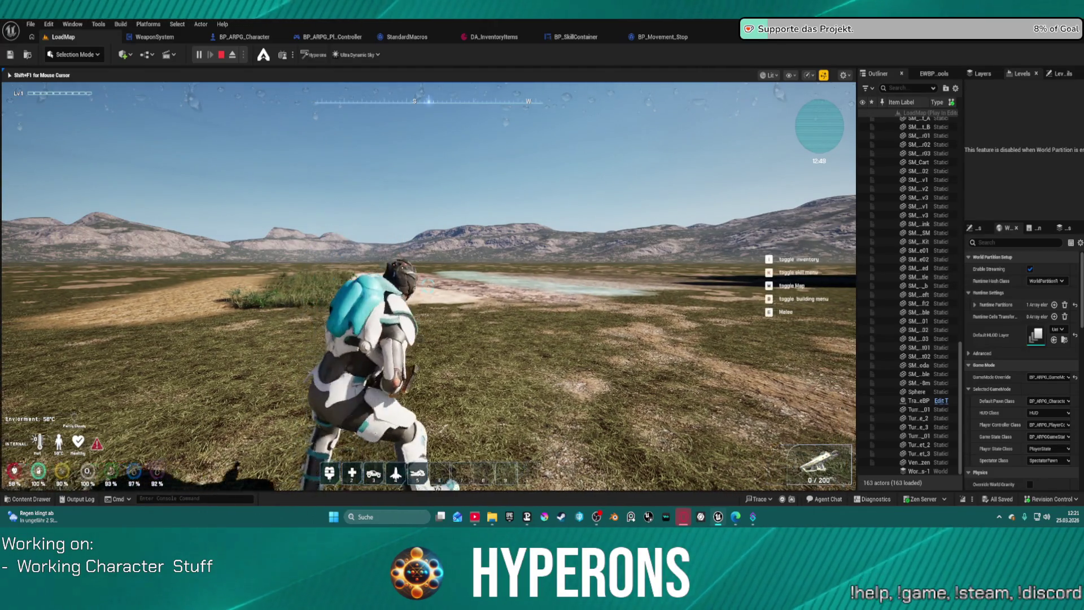
mouse_move(429, 285)
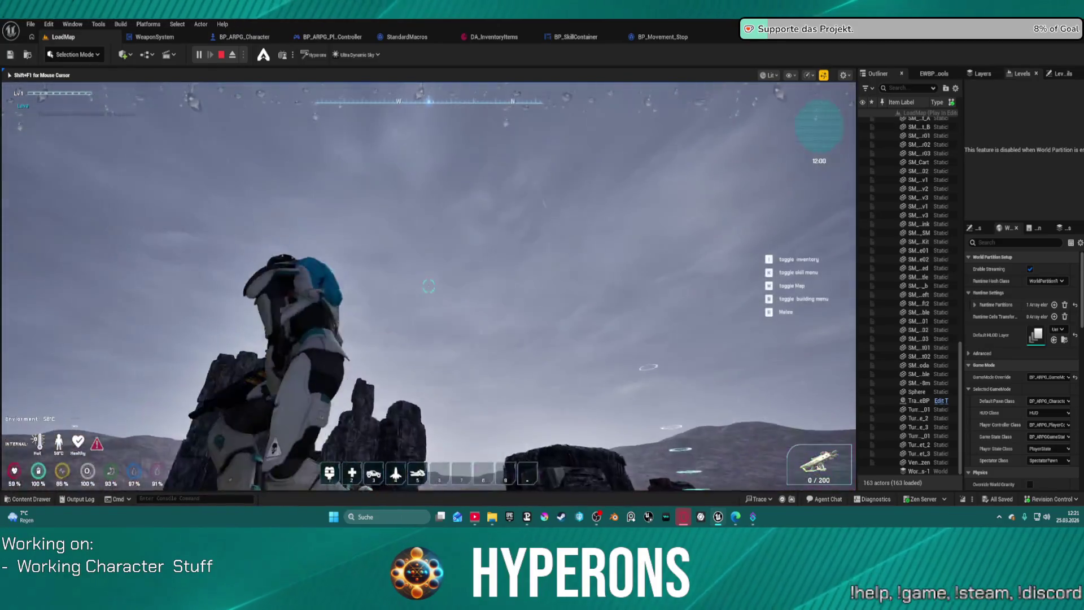
- Raise the rifle into its ready pose with key 1
key(1)
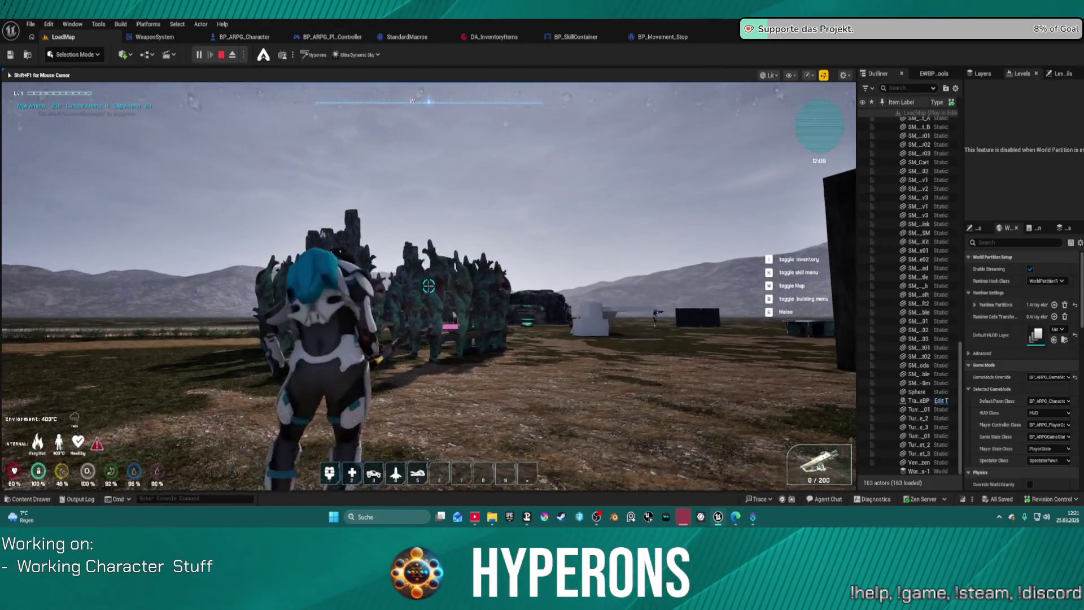
- Fire four rifle shots at the creatures, dropping the ammo count to 35/185
click(429, 286)
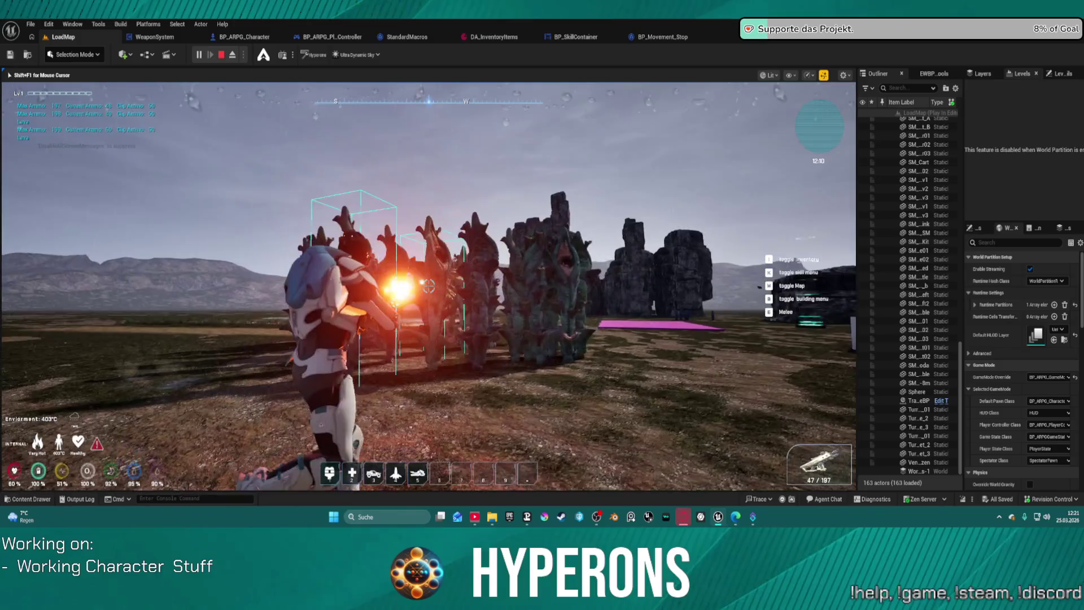
click(429, 286)
click(429, 286)
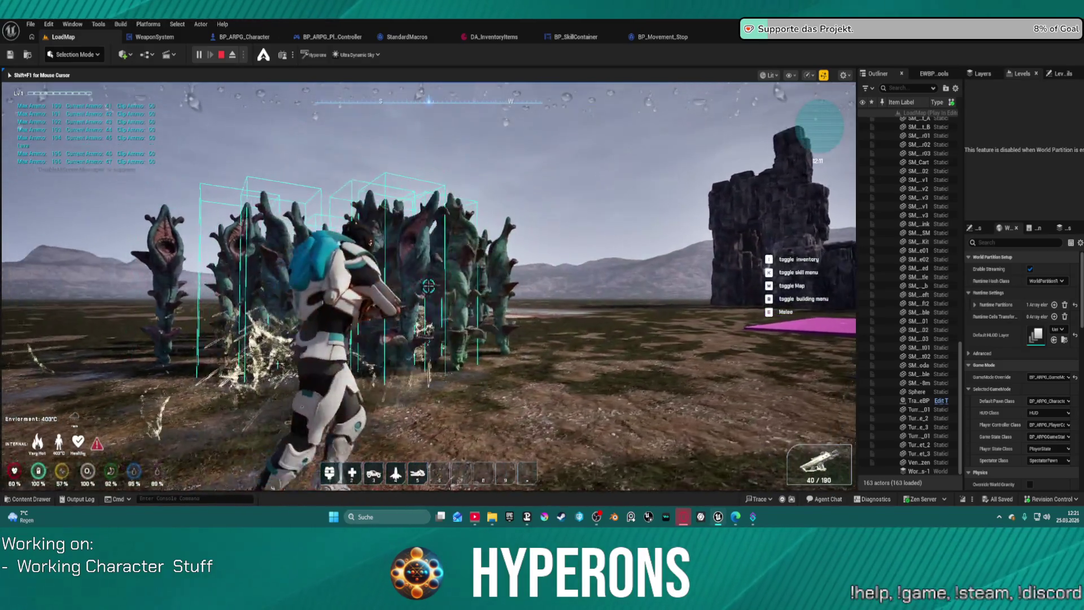
click(429, 286)
- Run through the plants toward the white structures and the orange bike
key(w)
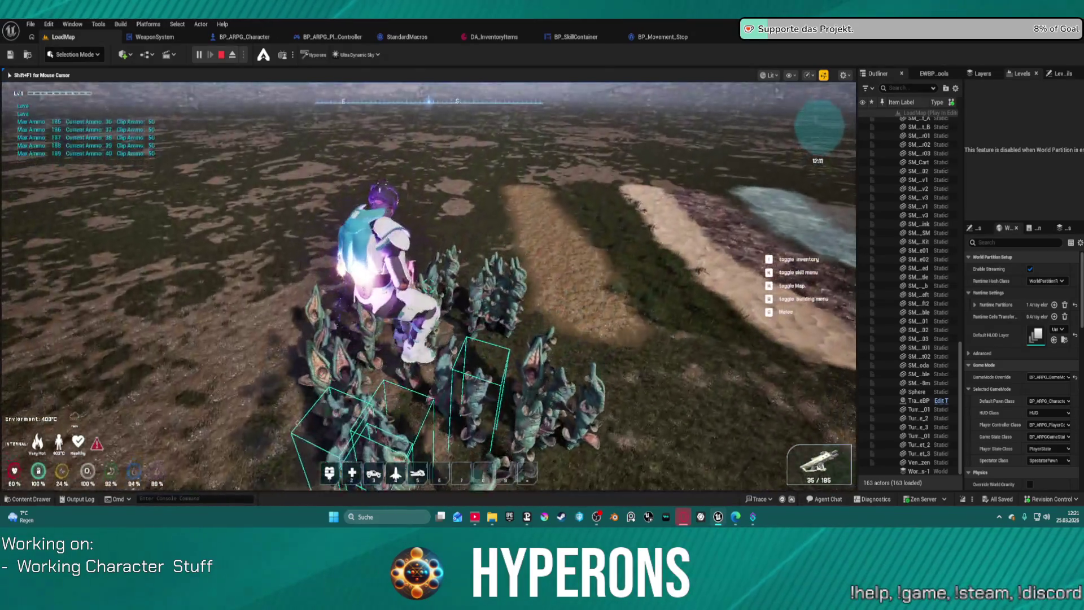
key(w)
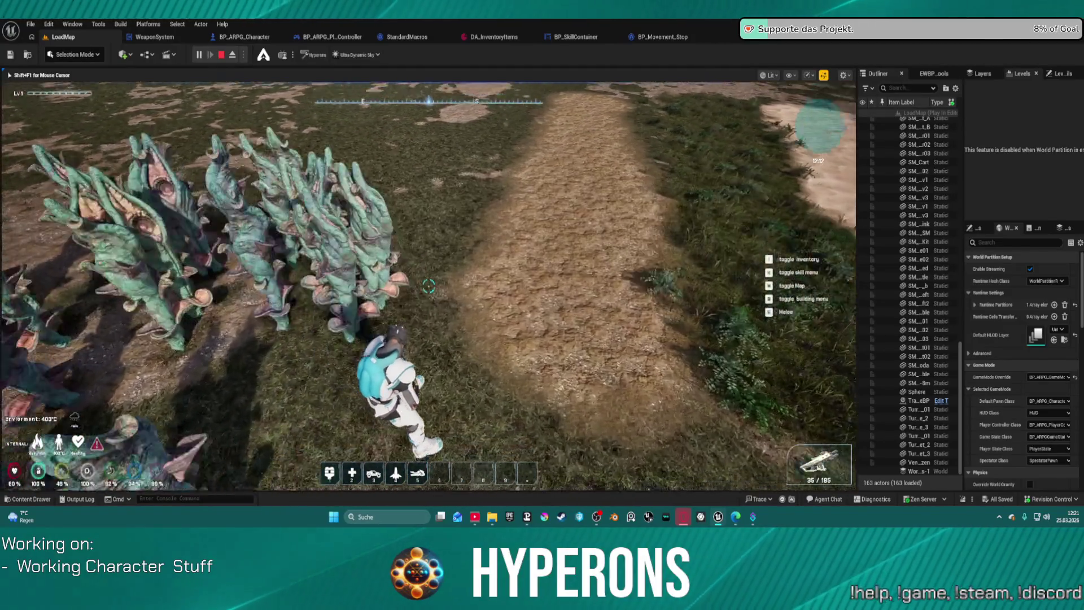
key(w)
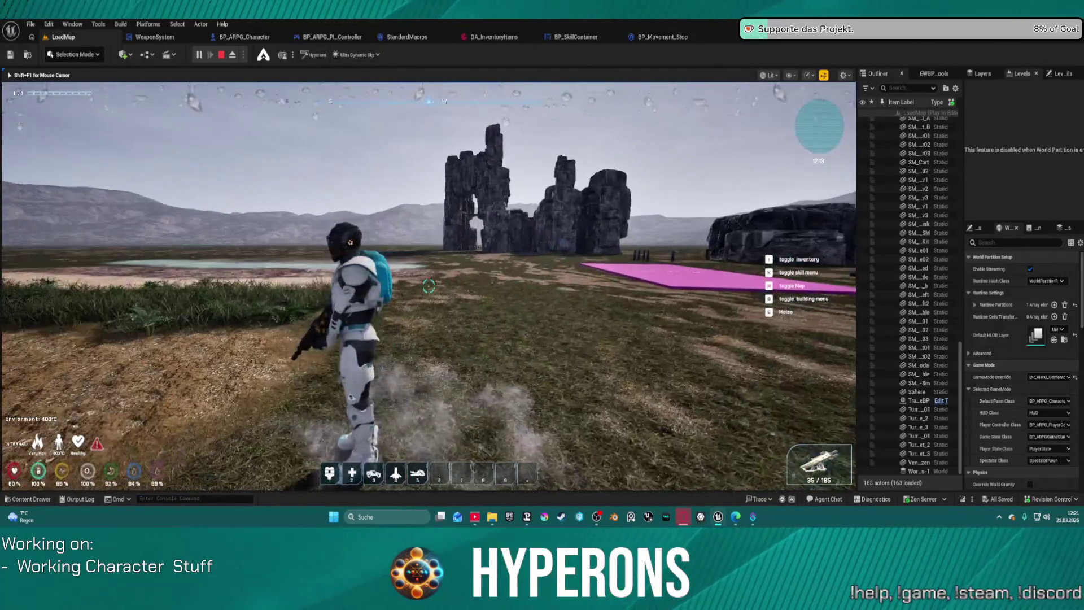
key(w)
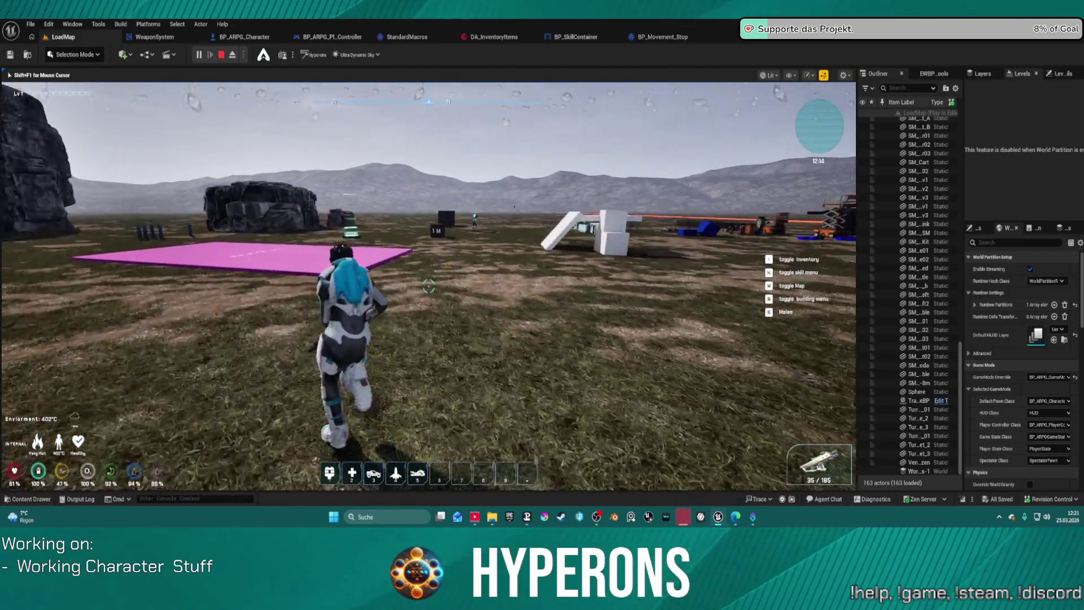
key(w)
key(w)
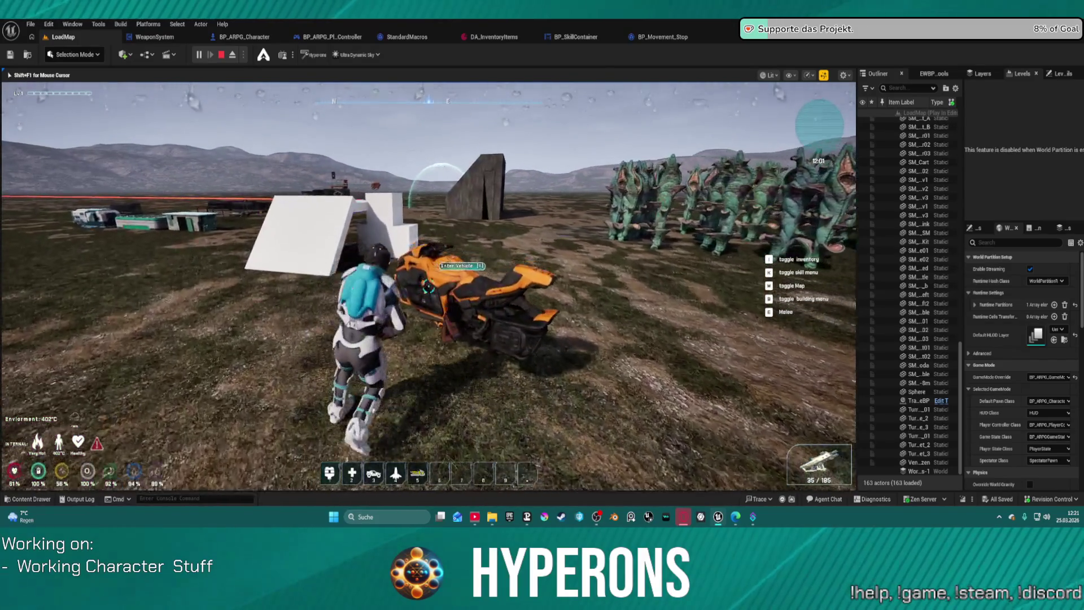
- Mount the orange bike with F, then dismount it with F again
key(w)
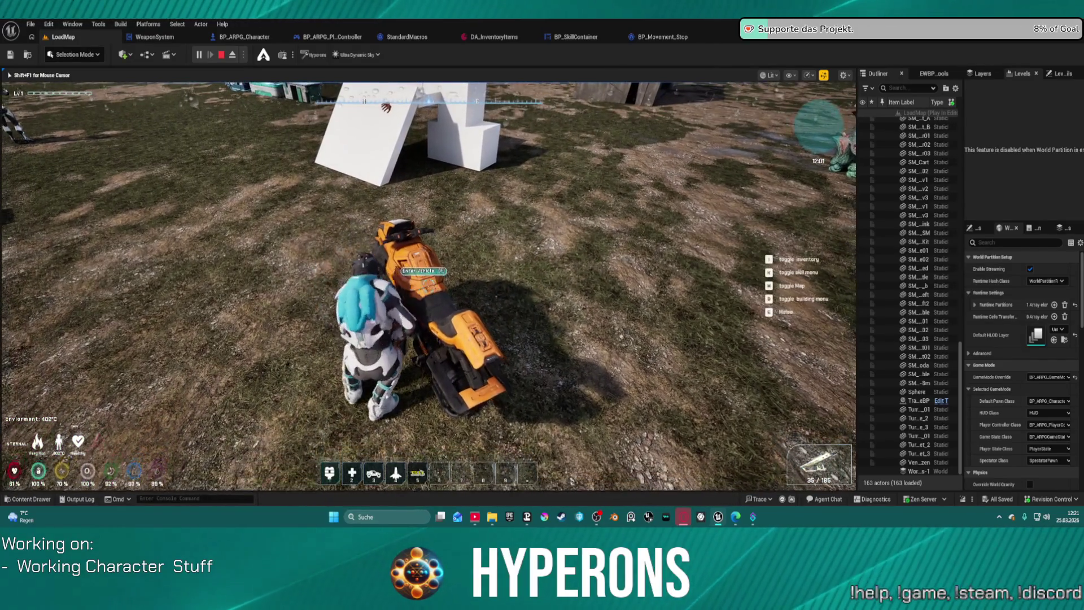
key(a)
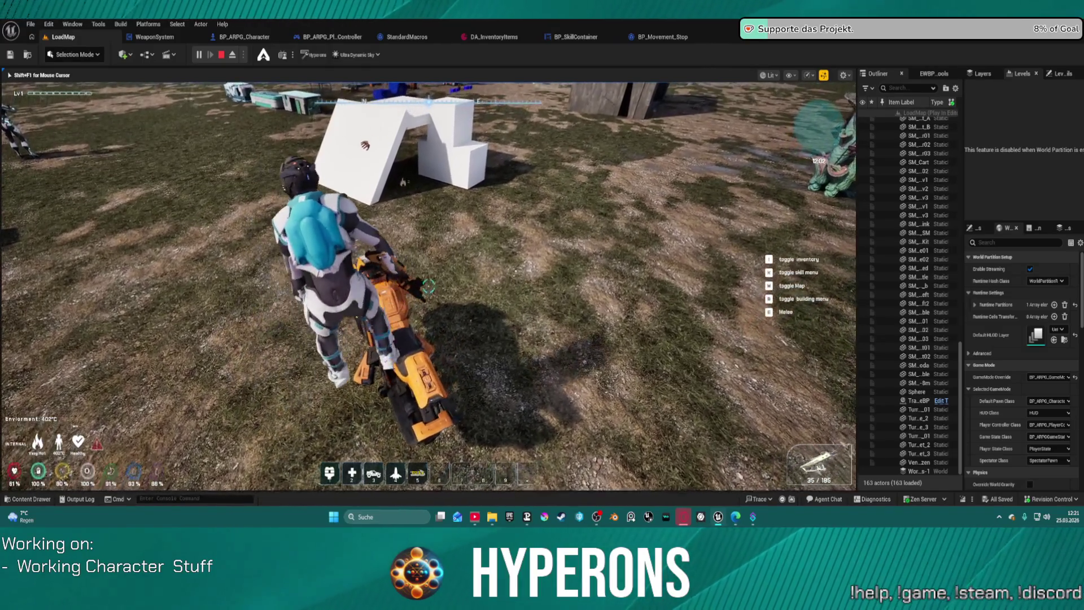
key(f)
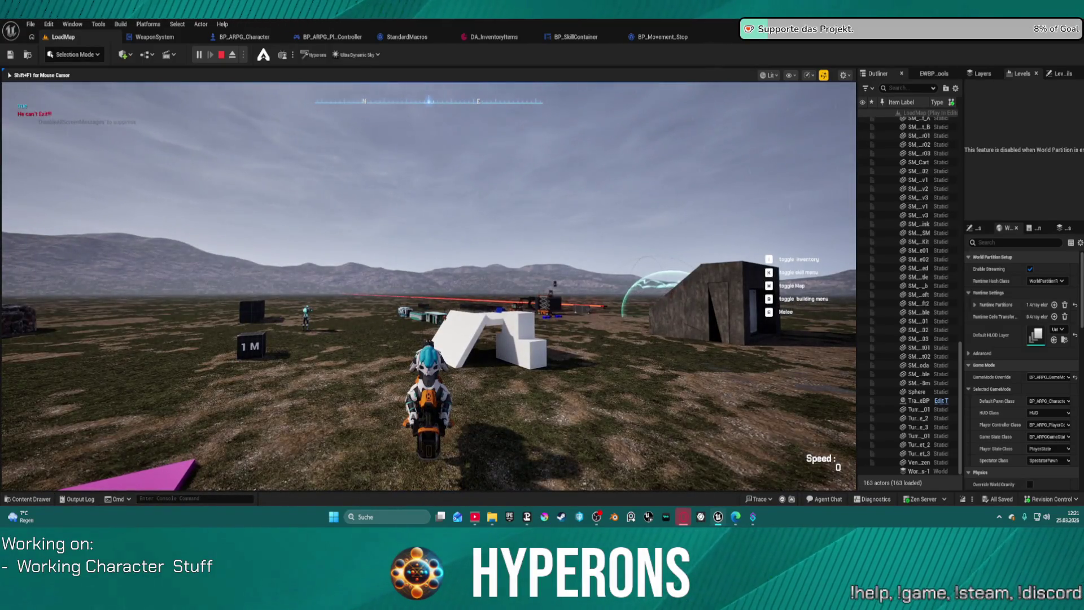
key(f)
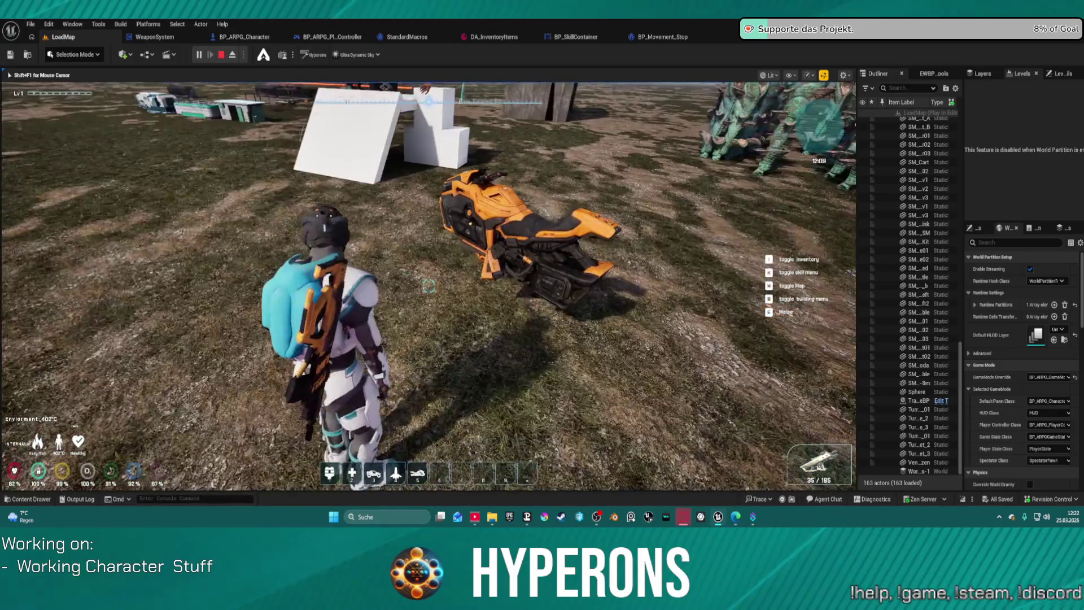
- Walk up to the motorbike, then stop the play session and return to LoadMap
key(w)
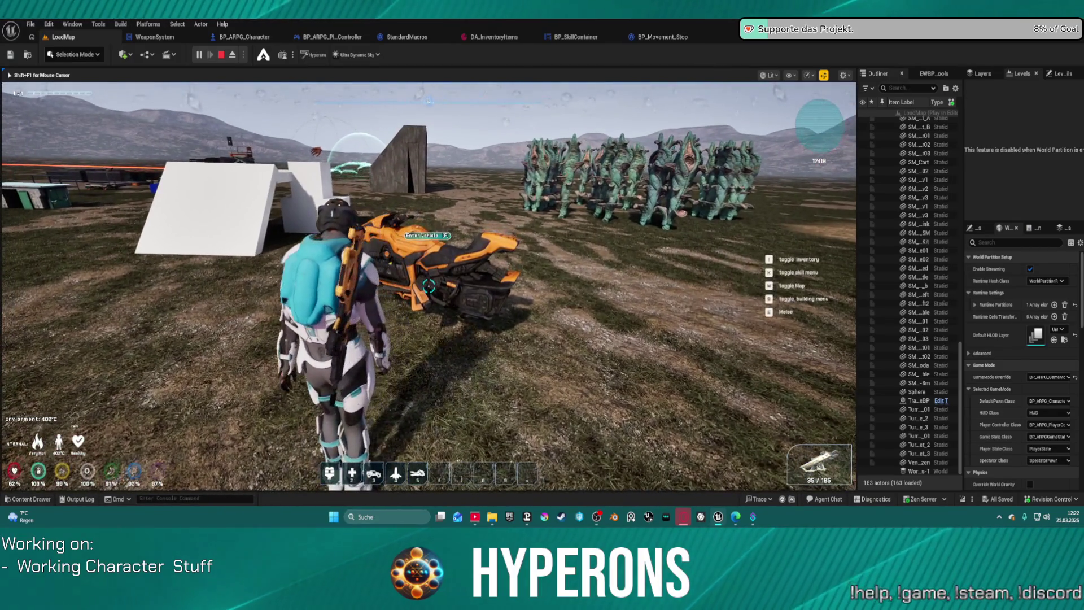
key(w)
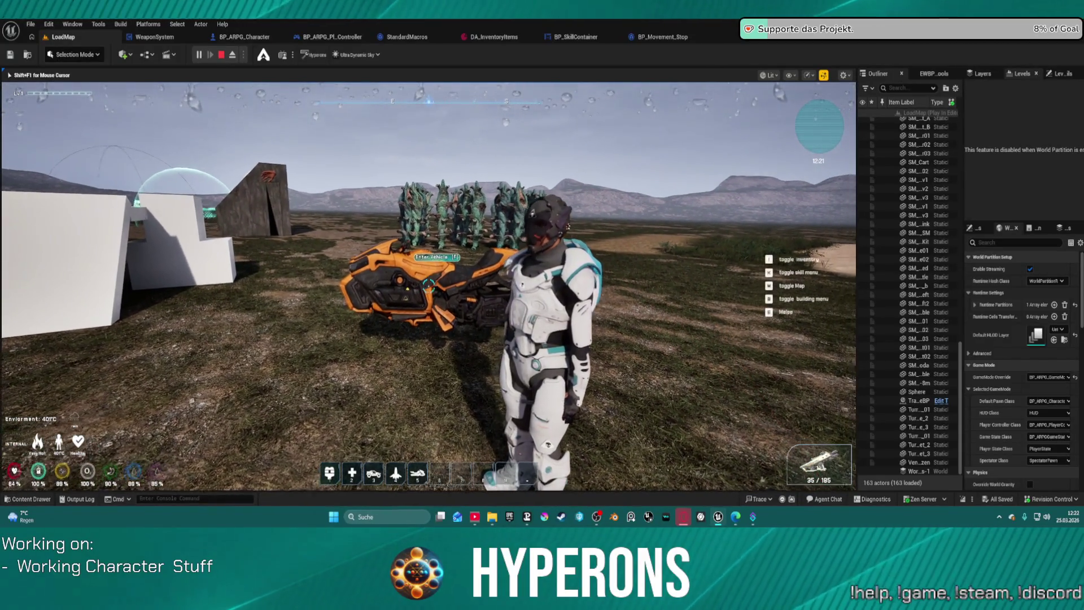
key(Escape)
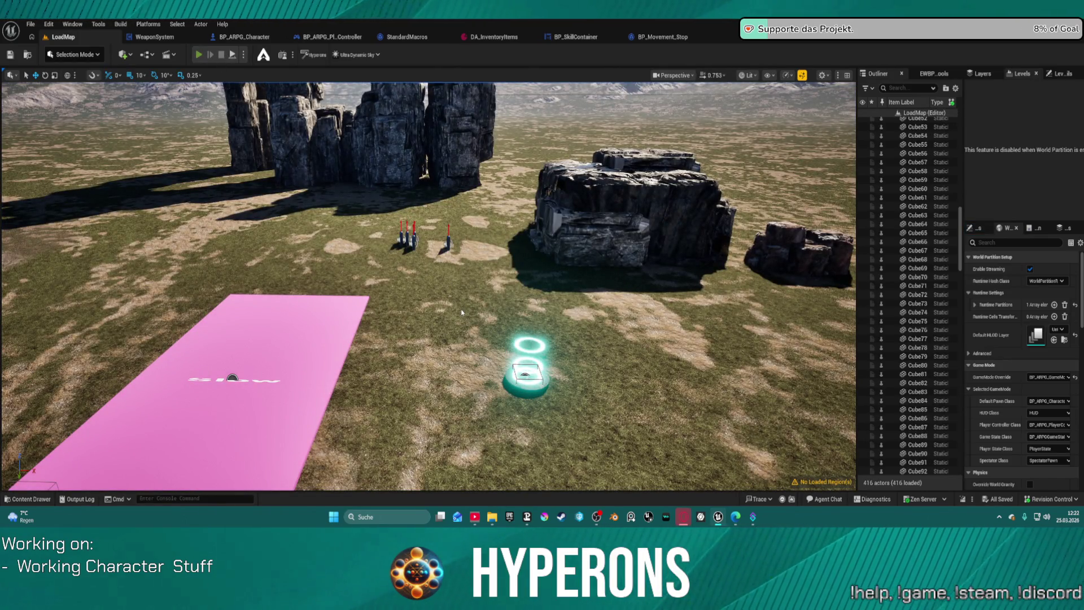
- Start a play session, walk the character to the bike, crouch and stand, then stop playing
key(alt+p)
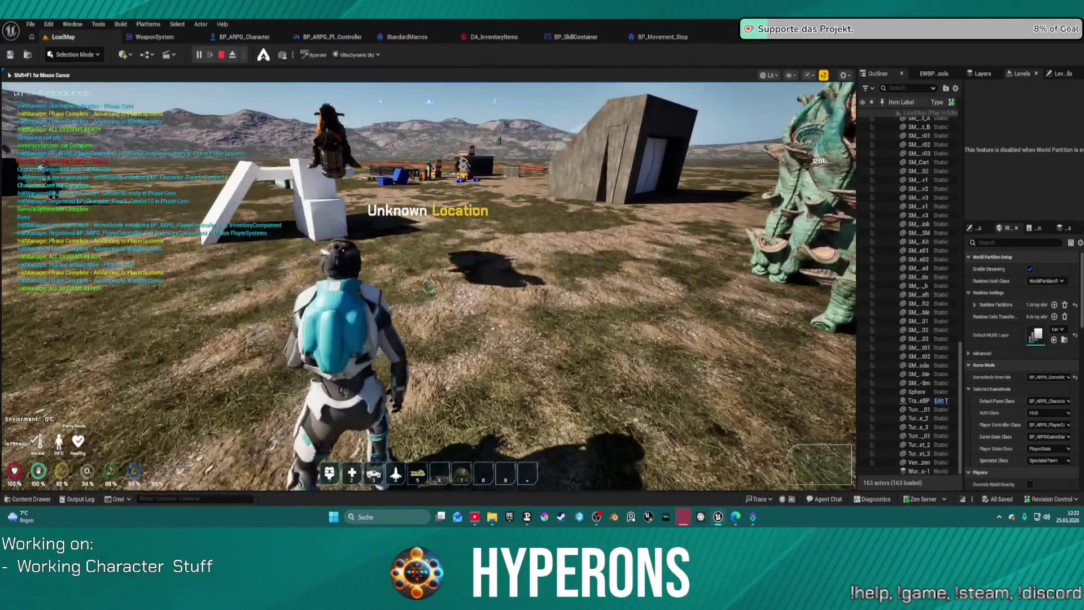
key(w)
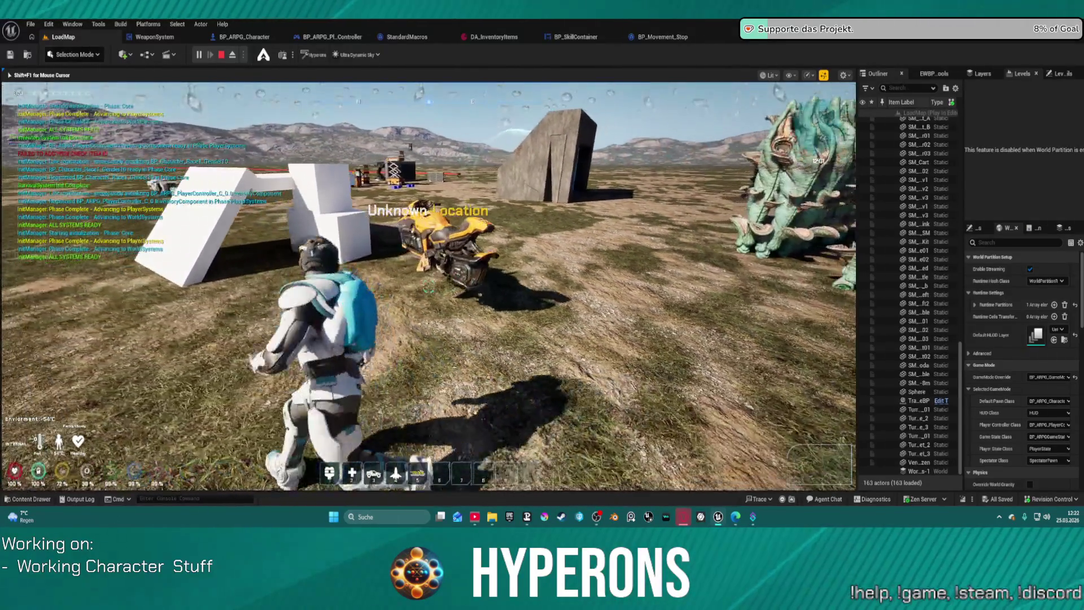
key(w)
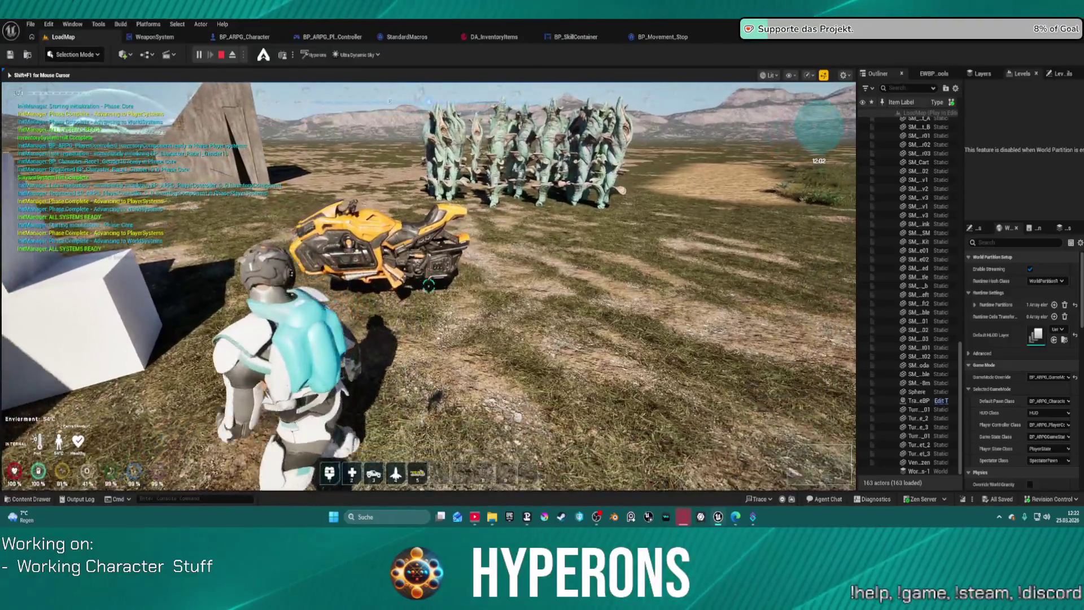
key(w)
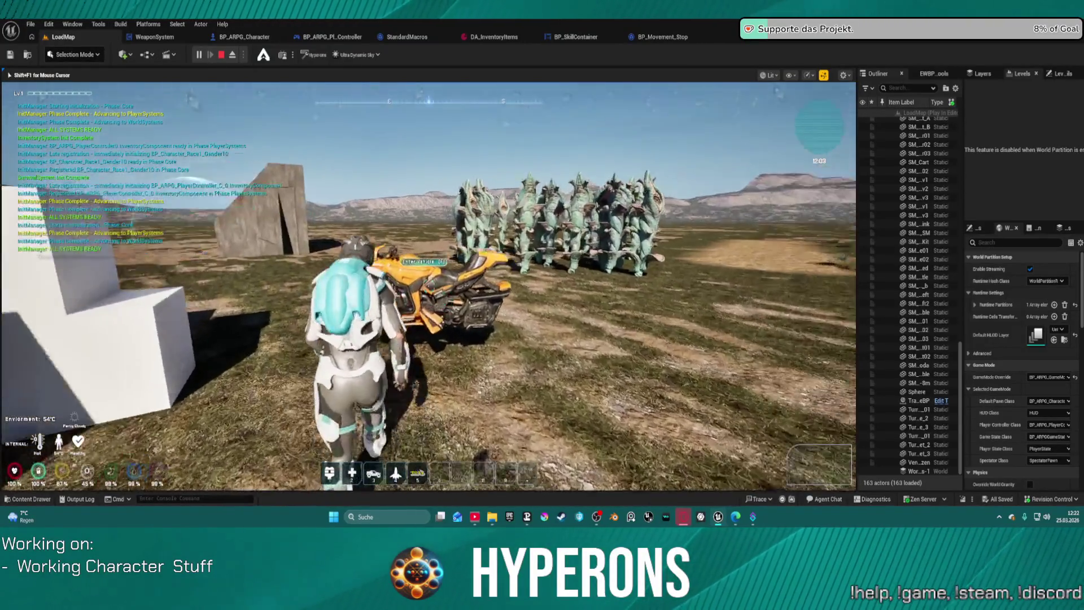
key(c)
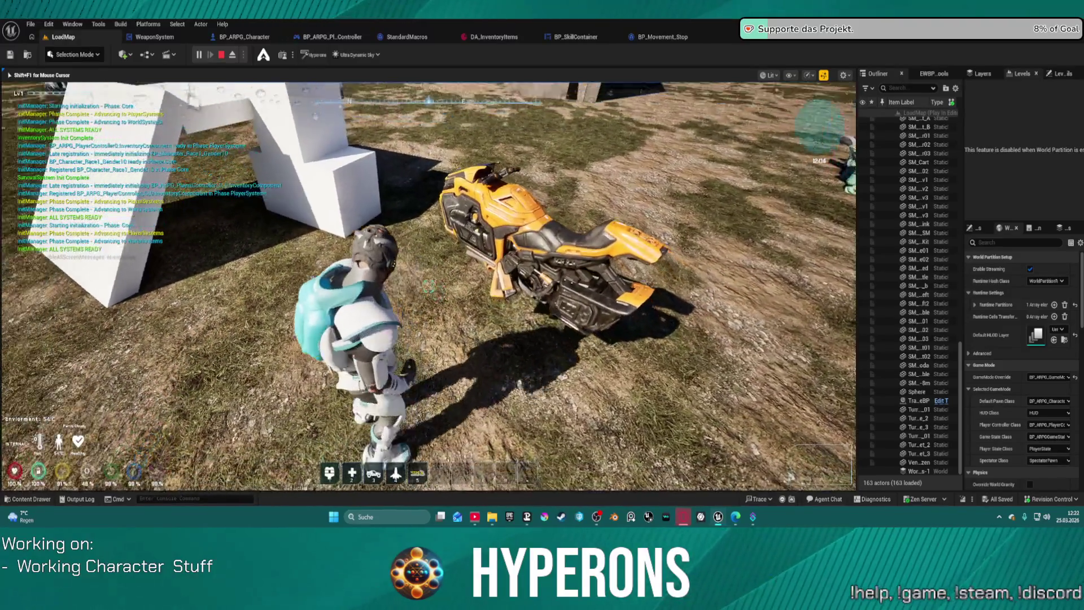
key(c)
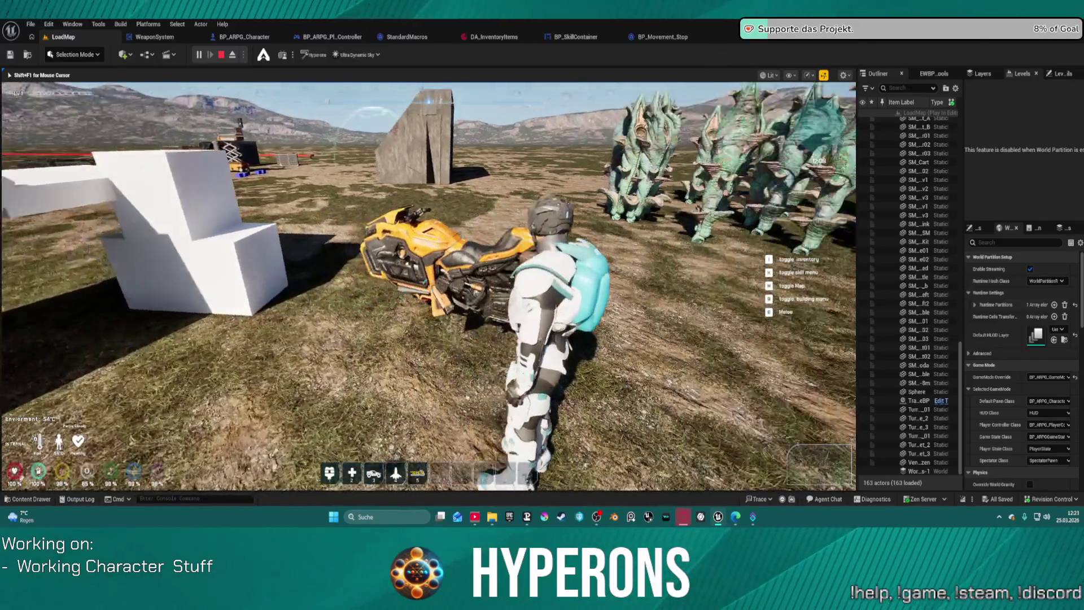
key(Escape)
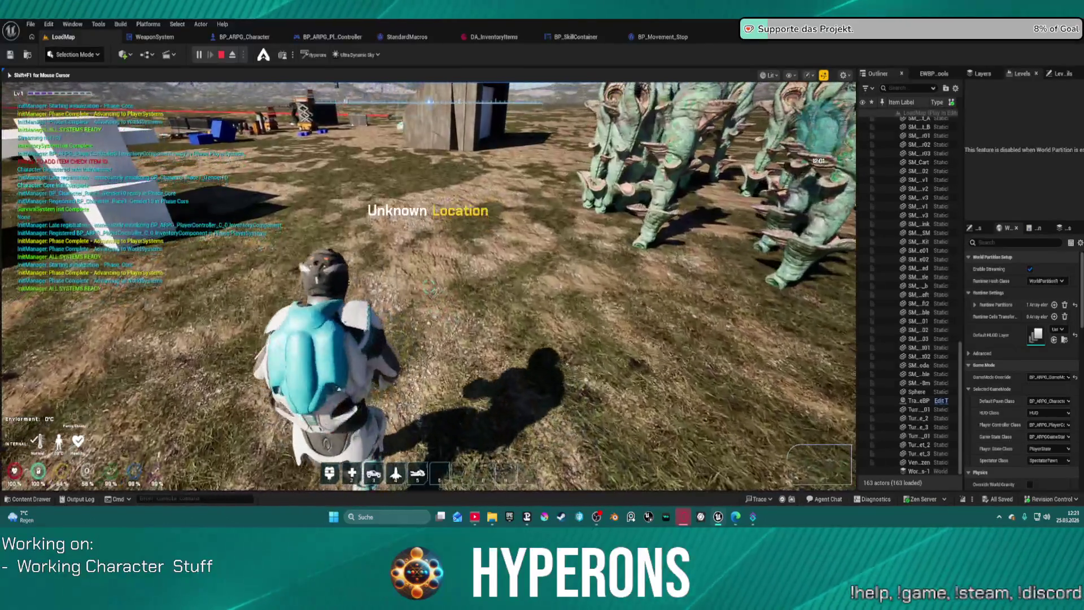
- Walk the character up to the left side of the bike and mount it
key(w)
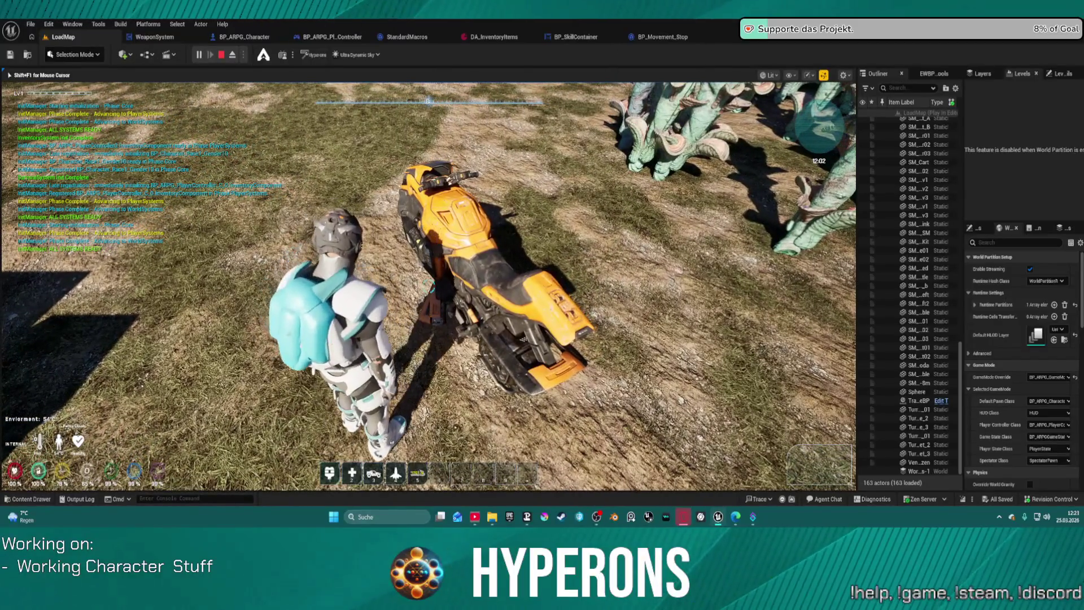
key(w)
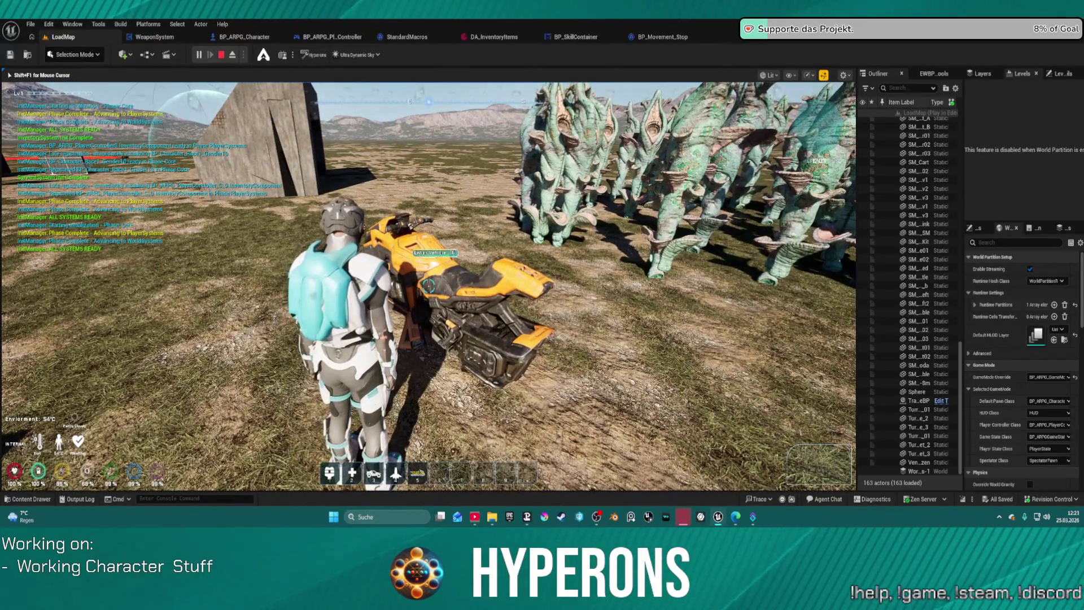
key(w)
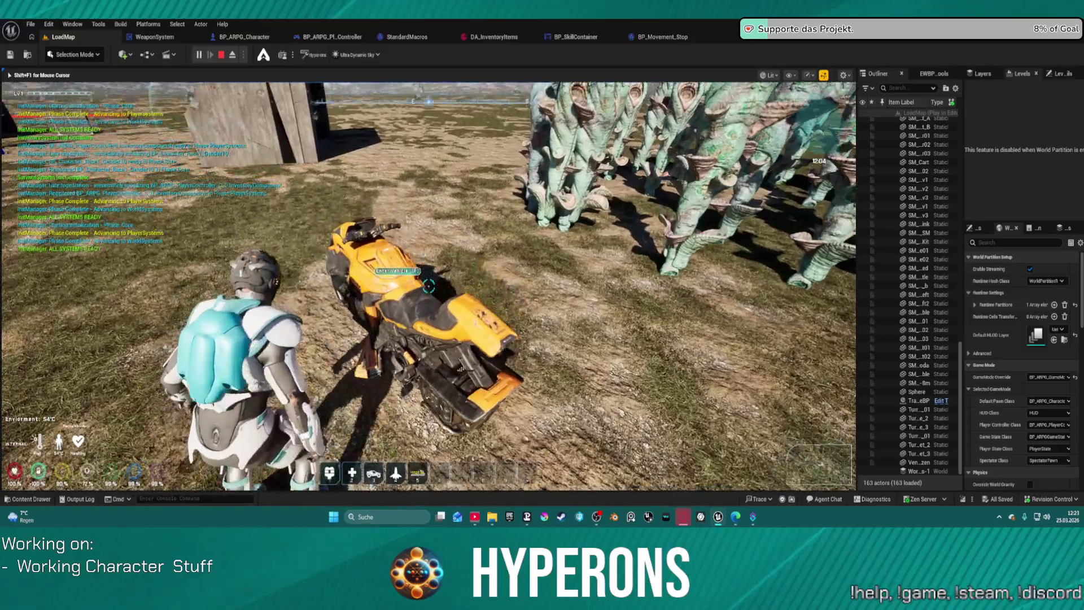
key(e)
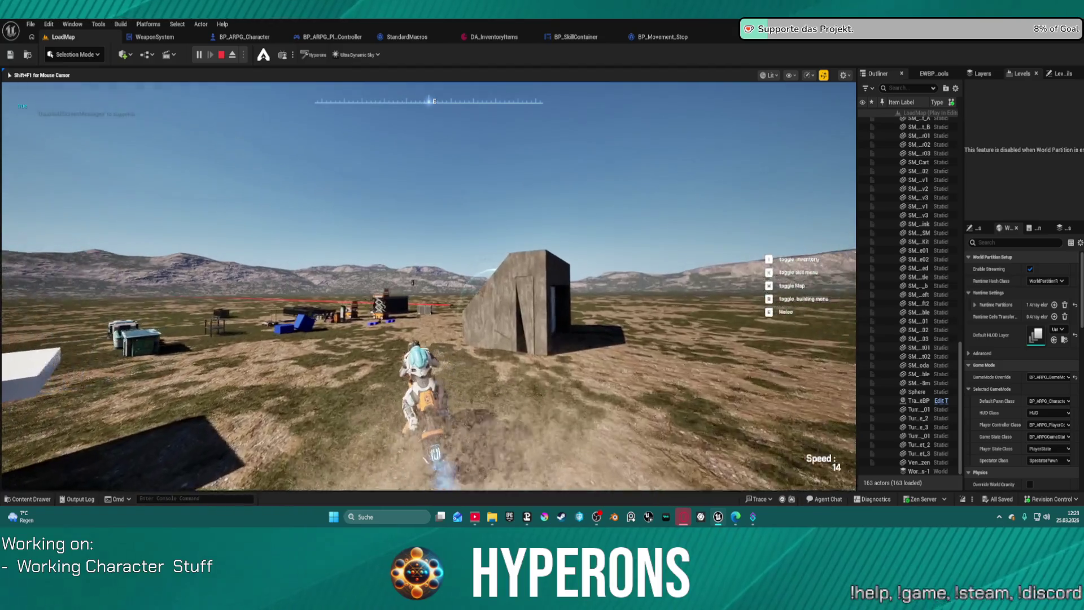
- Ride the hoverbike across the open field, swerving right and left
key(d)
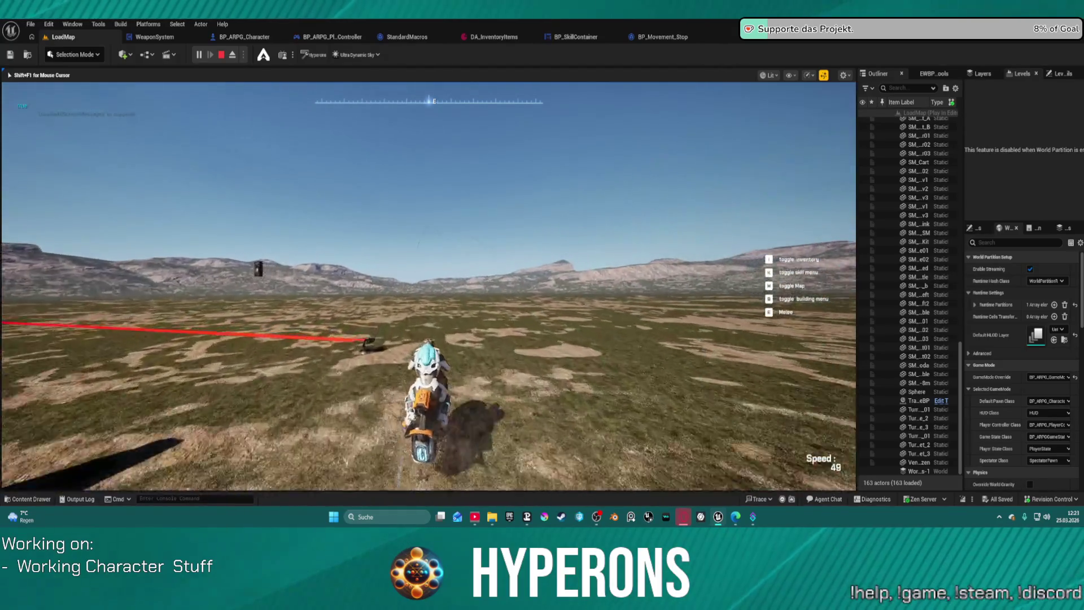
key(d)
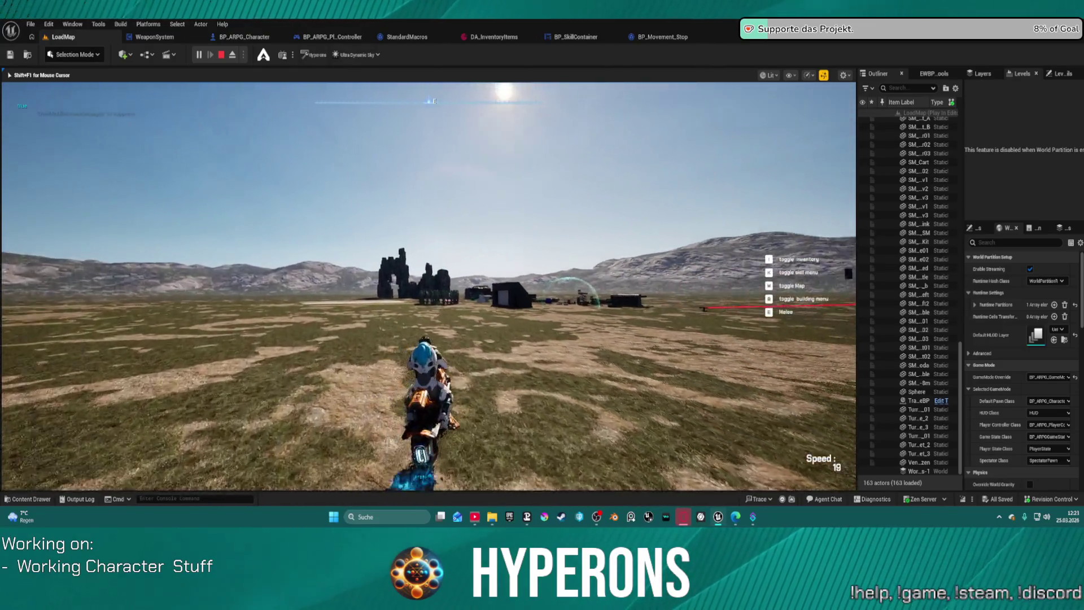
key(d)
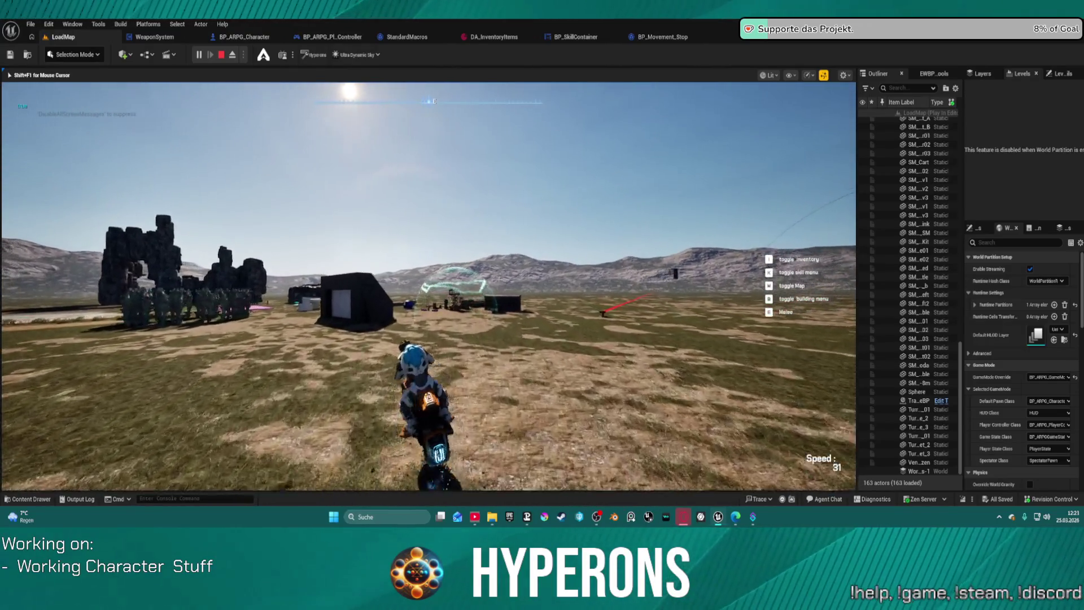
key(a)
key(d)
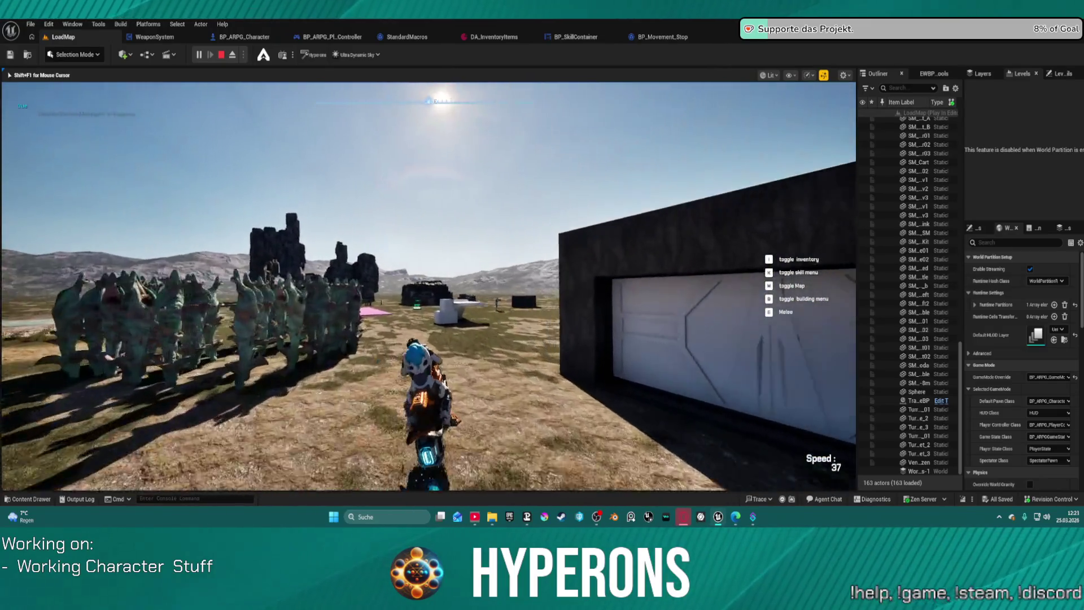
key(d)
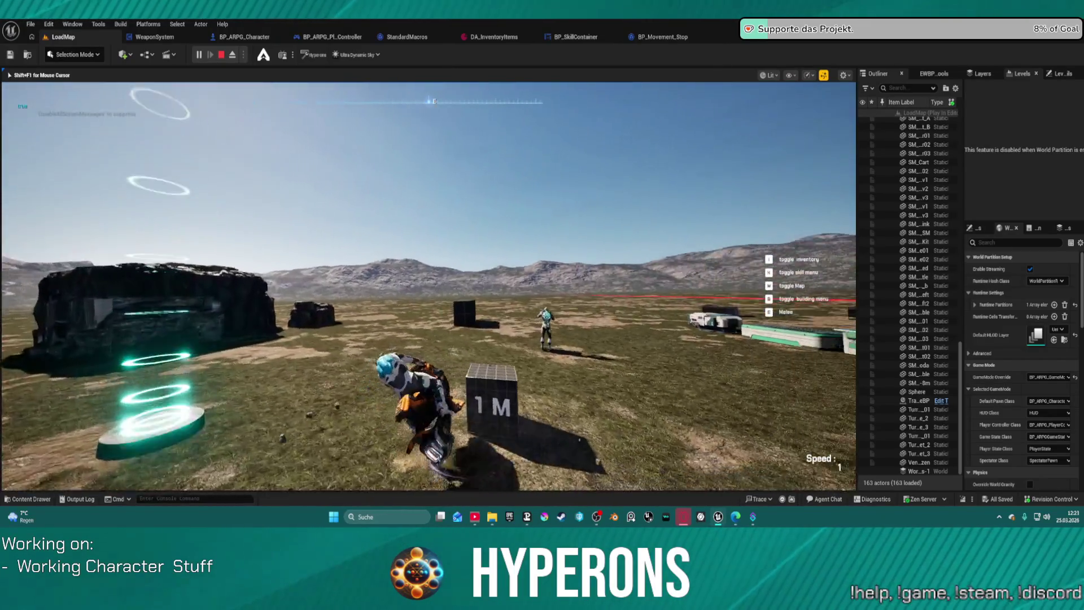
key(a)
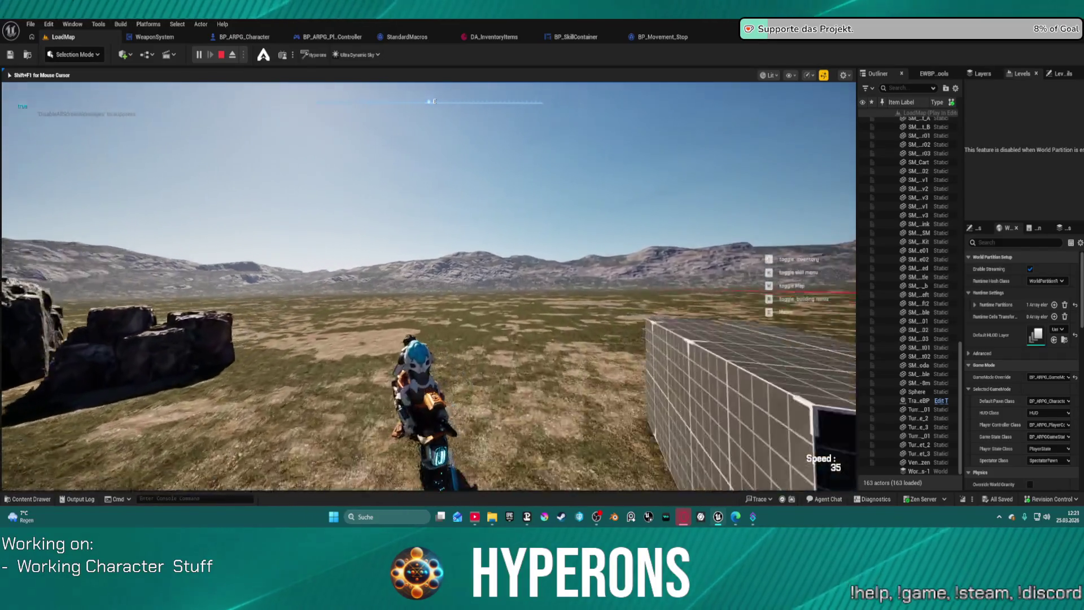
key(a)
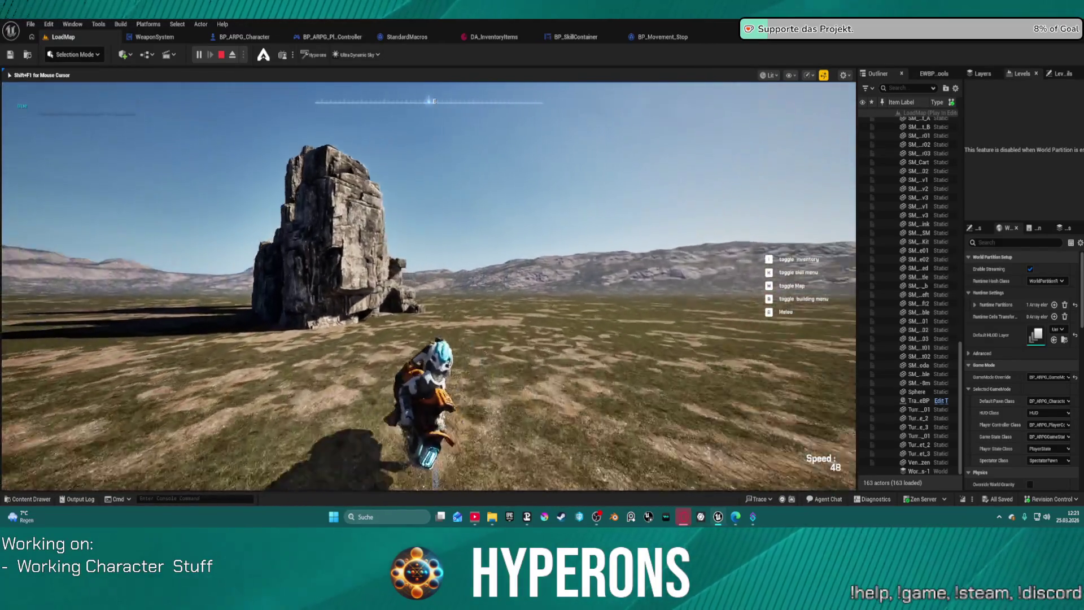
key(a)
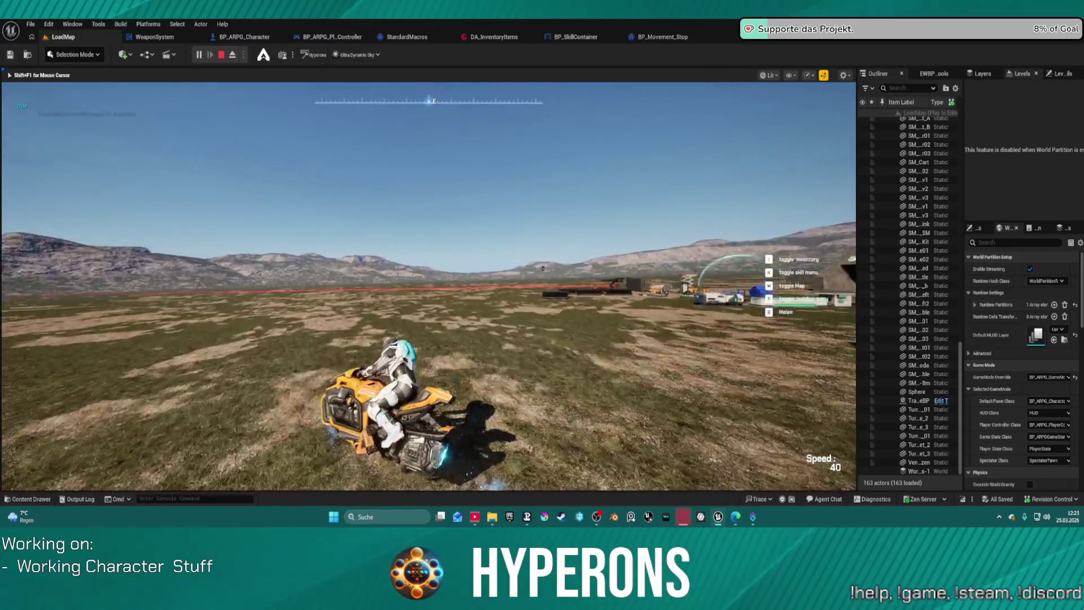
key(a)
- Dismount, walk among the base props, fly up into the air, and end the play session
key(f)
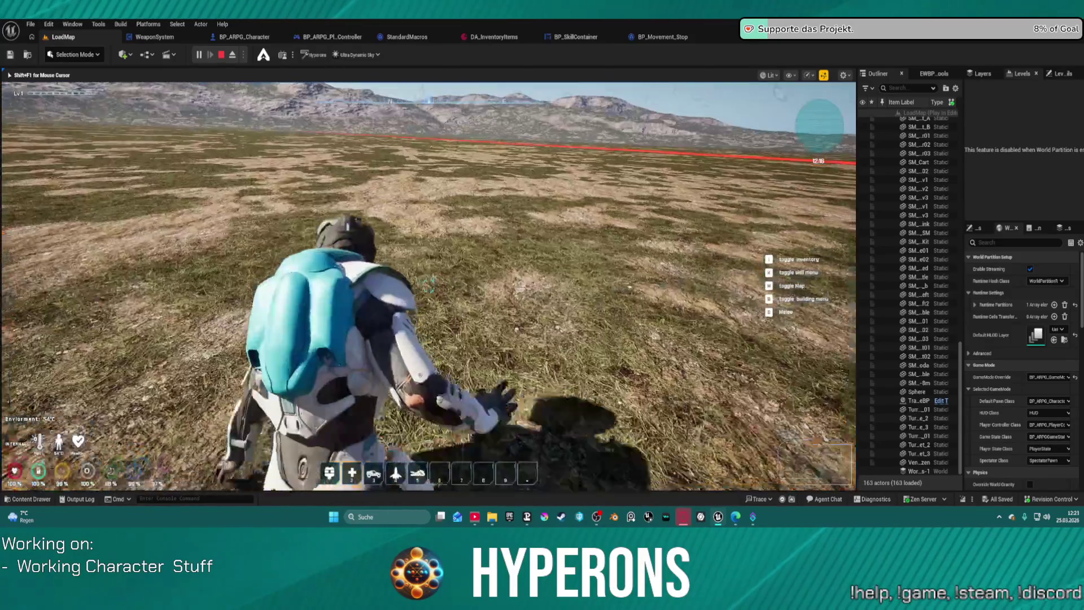
key(w)
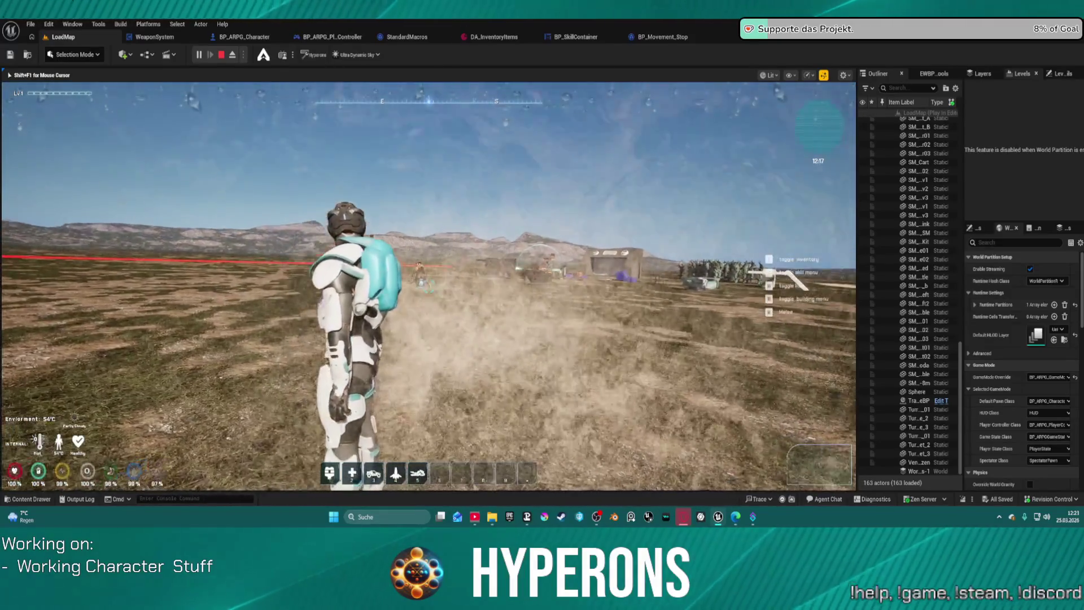
key(w)
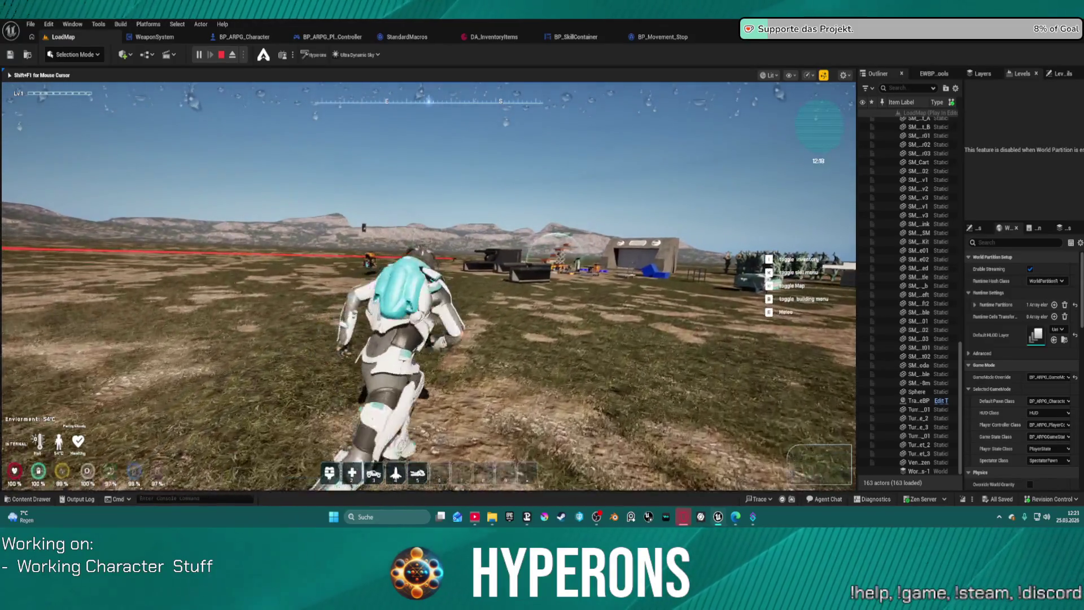
key(w)
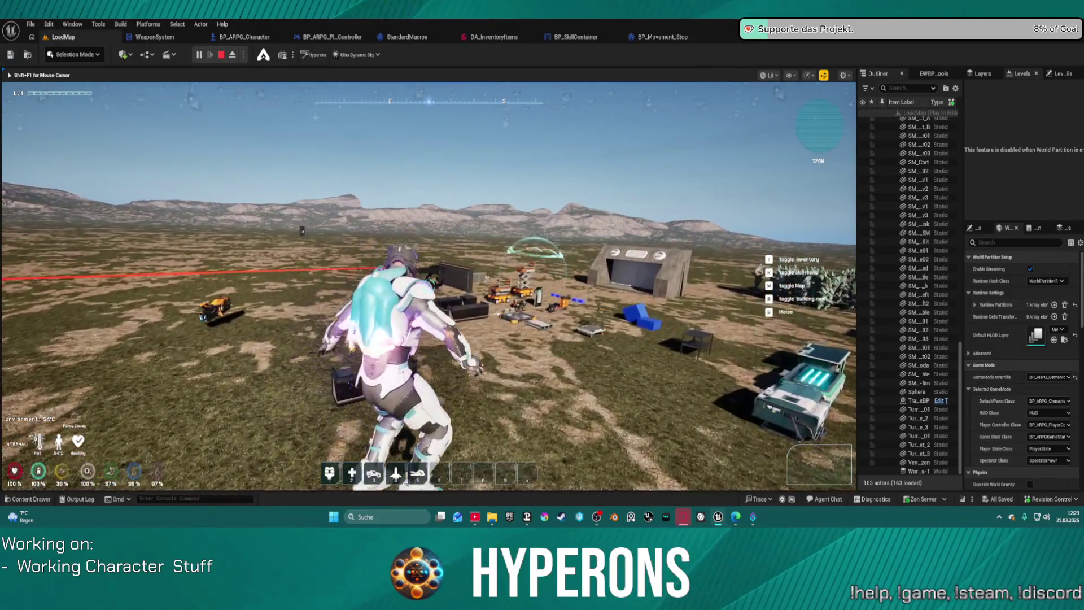
key(w)
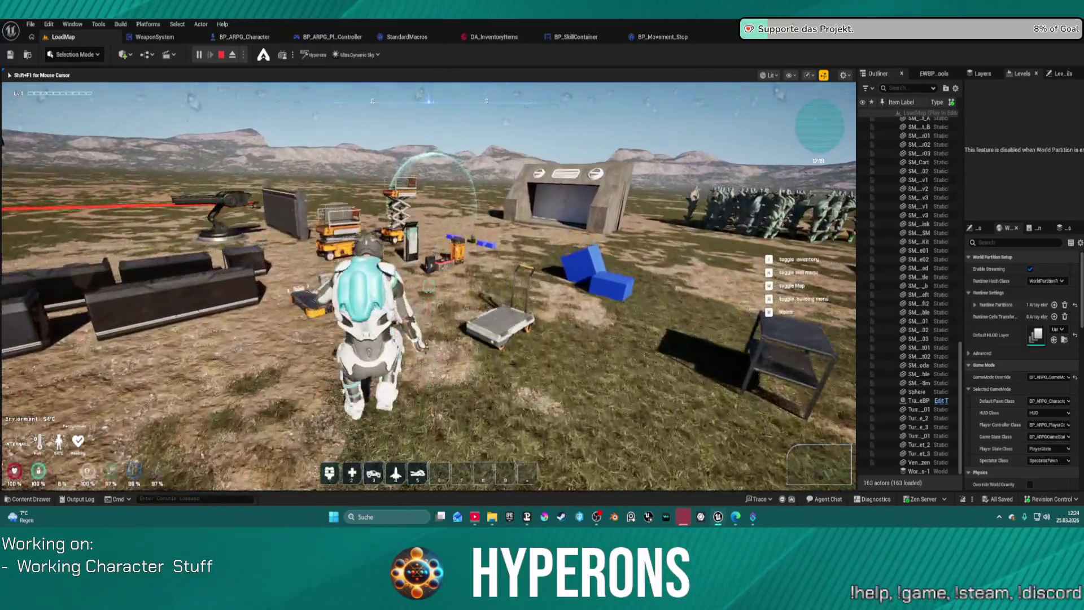
key(space)
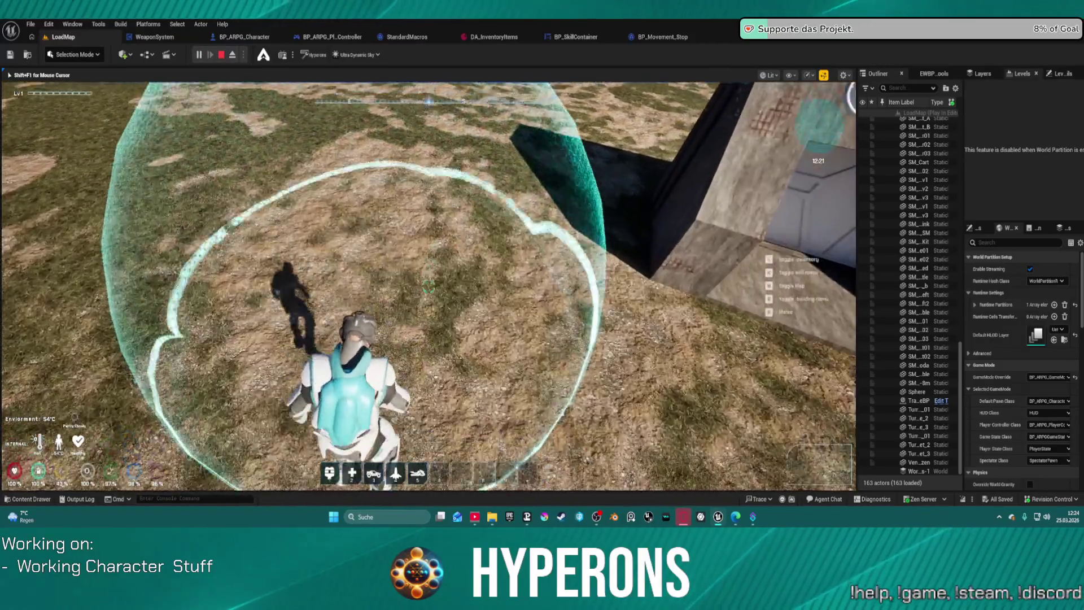
key(Escape)
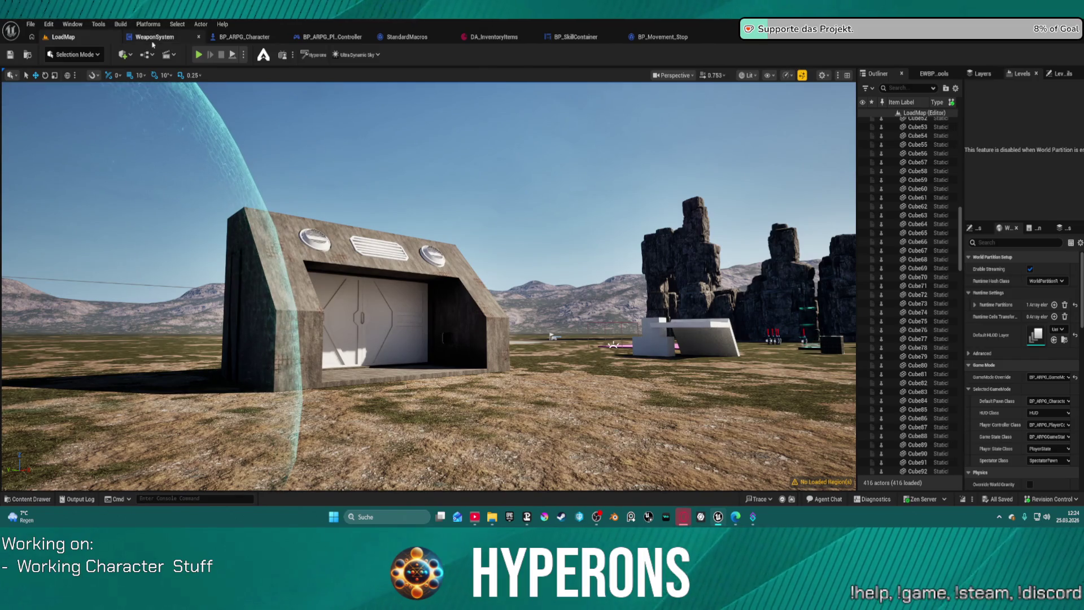
- Chain Get Weapon Skill and State into Get Montage by Weapon Type, then onward to the Branch
click(153, 40)
mouse_move(532, 262)
mouse_down()
mouse_move(417, 246)
mouse_move(417, 217)
mouse_up()
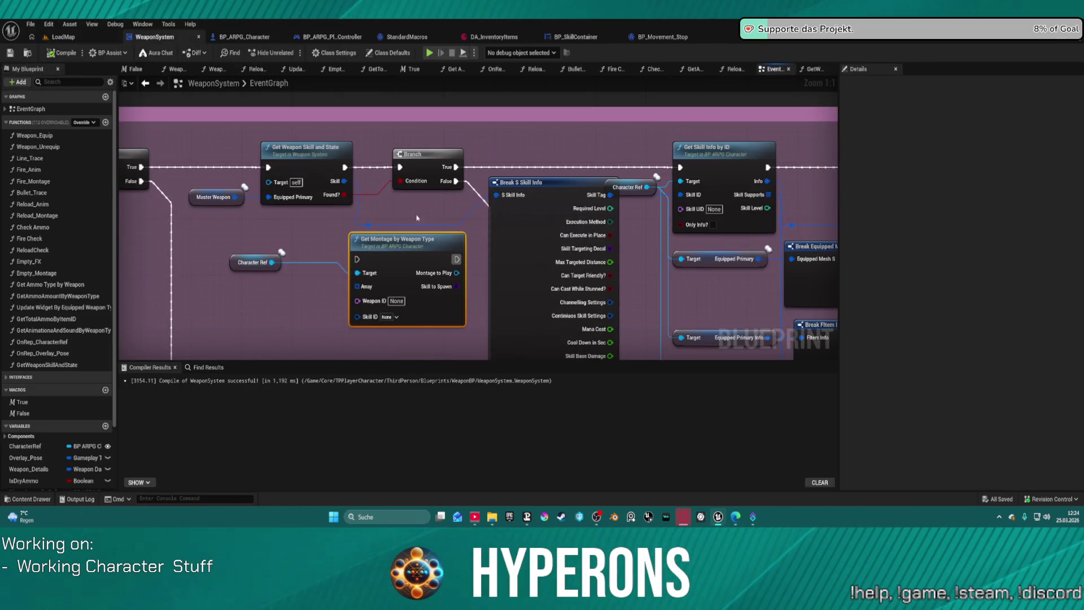
drag(343, 168, 362, 193)
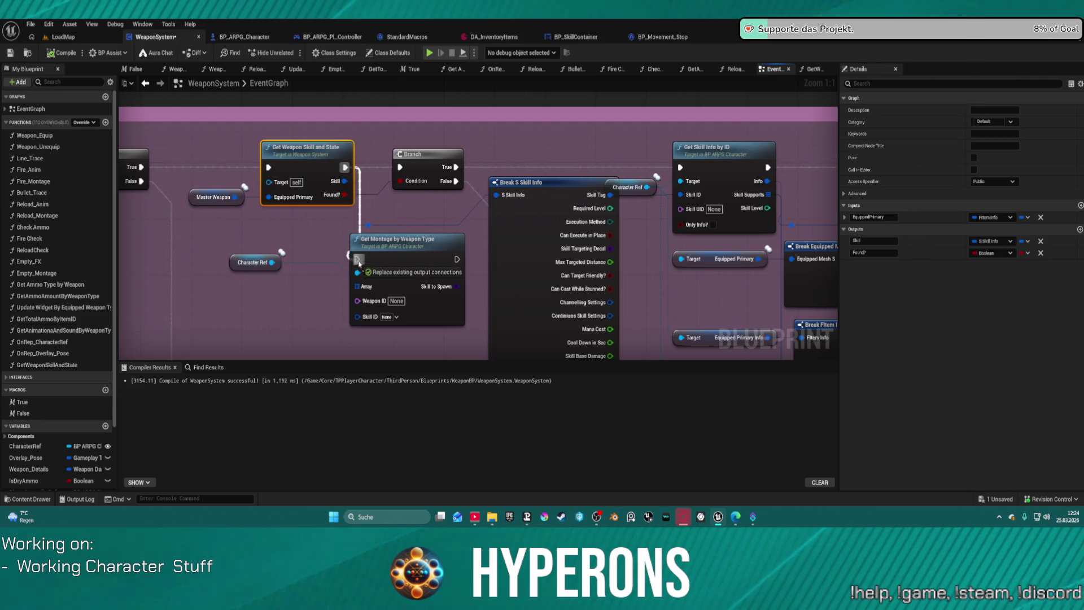
drag(359, 262, 359, 263)
drag(456, 259, 400, 169)
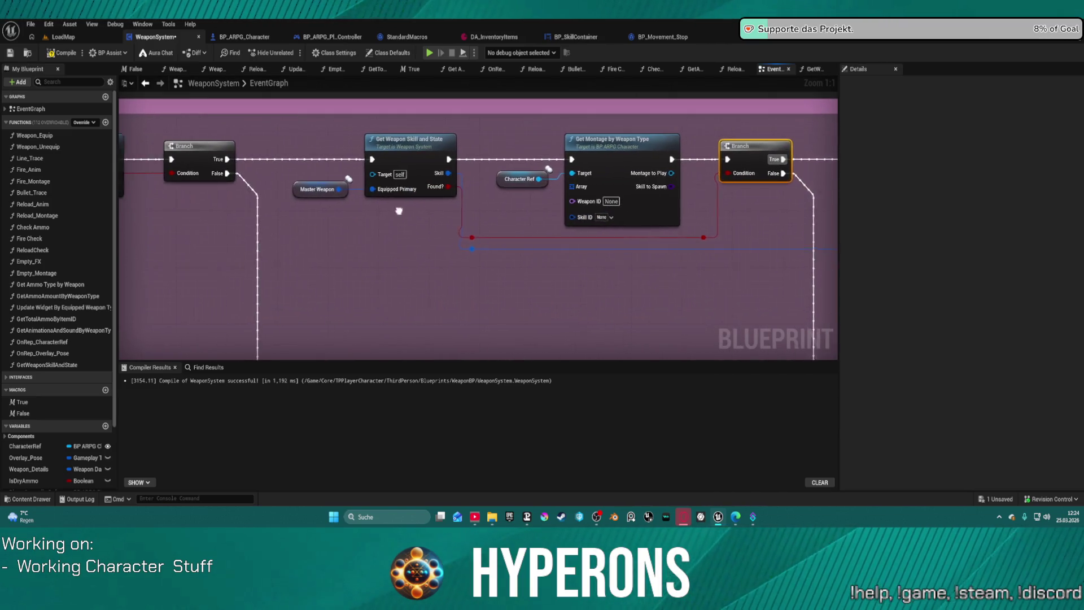
- Add Break FItem Info from Master Weapon and feed its Item ID into Get Montage's Weapon ID
mouse_move(333, 194)
mouse_down()
mouse_move(280, 211)
mouse_move(367, 259)
mouse_up()
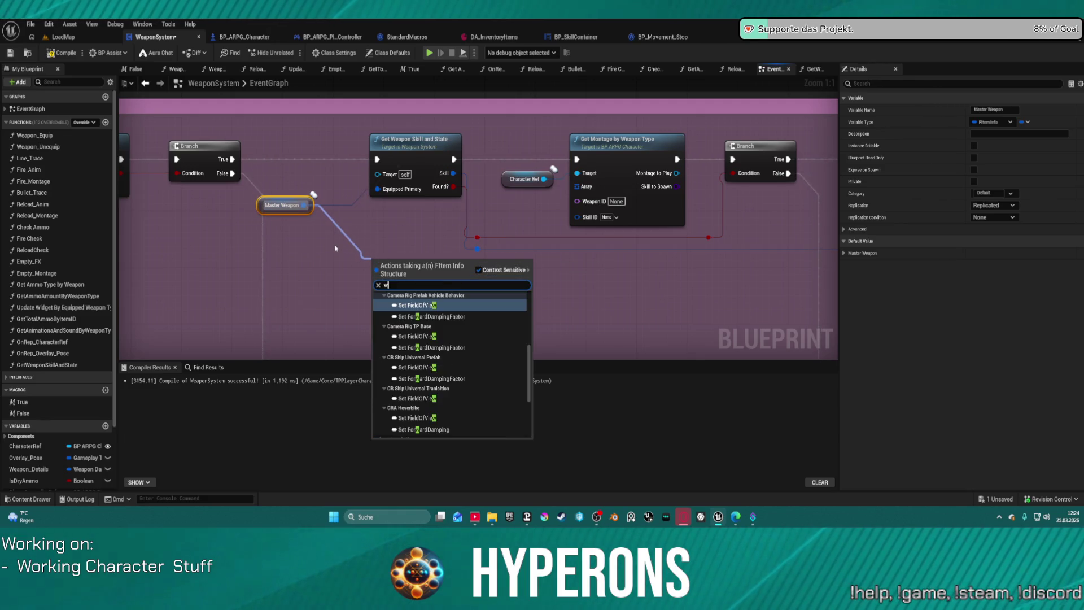
text(br)
key(Return)
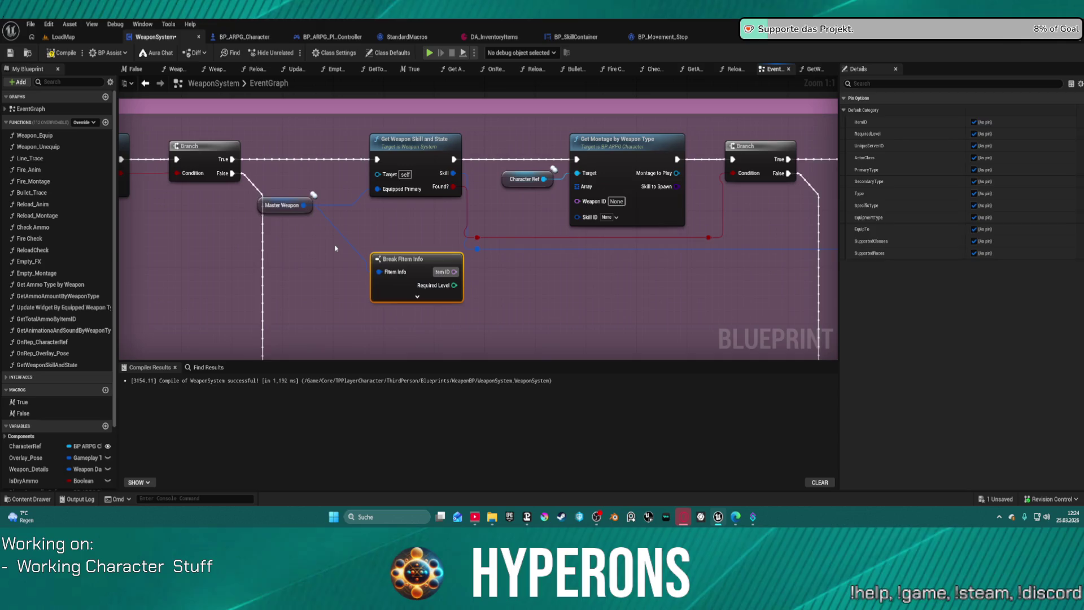
mouse_move(454, 271)
mouse_down()
mouse_move(541, 272)
mouse_move(588, 207)
mouse_up()
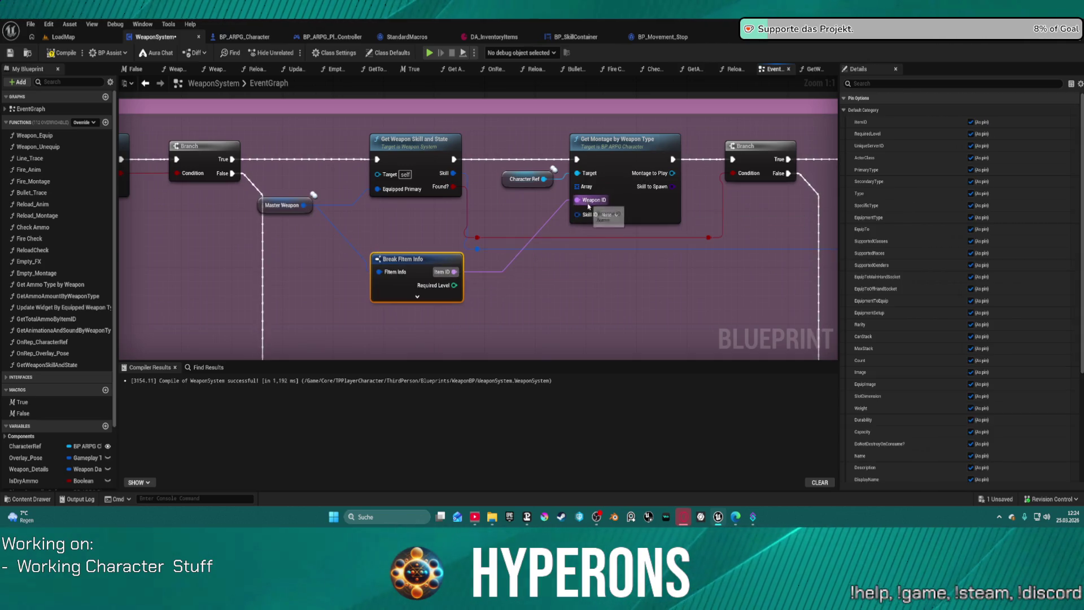
click(248, 37)
double_click(51, 298)
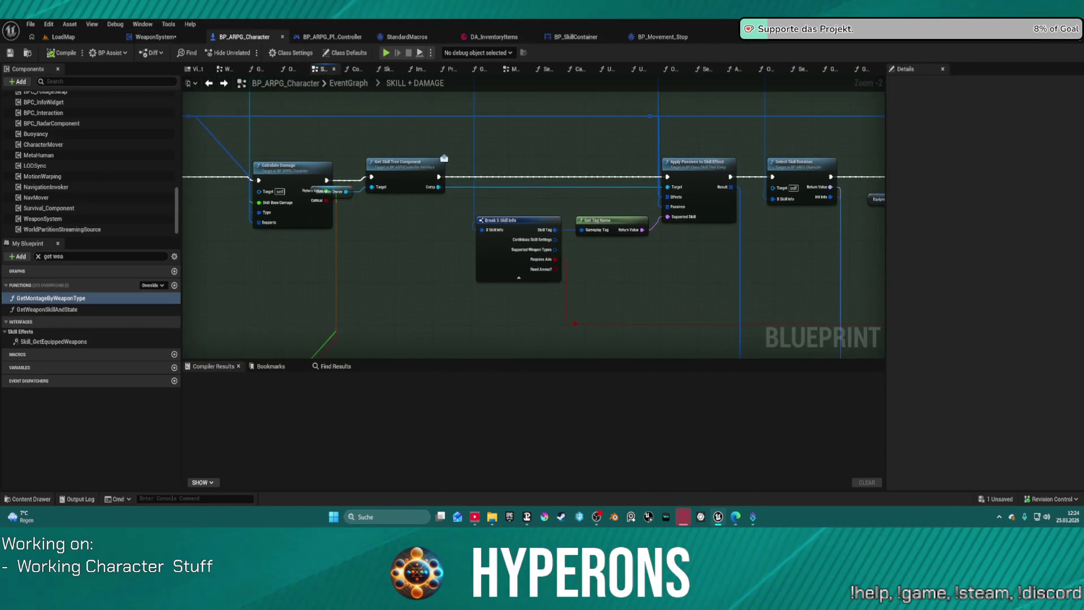
scroll(402, 218, down, 4)
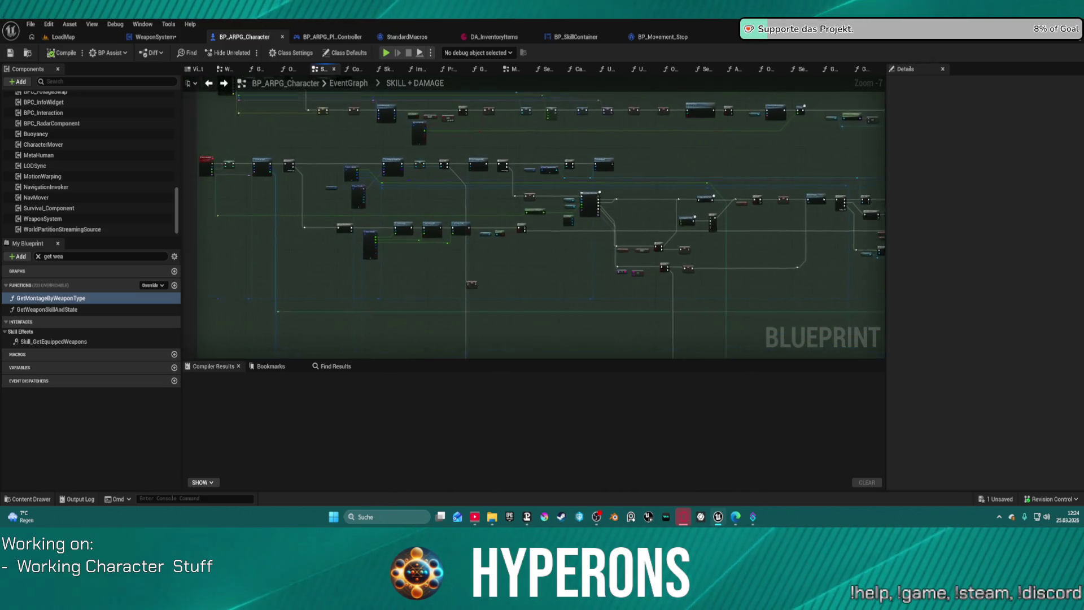
scroll(571, 202, up, 7)
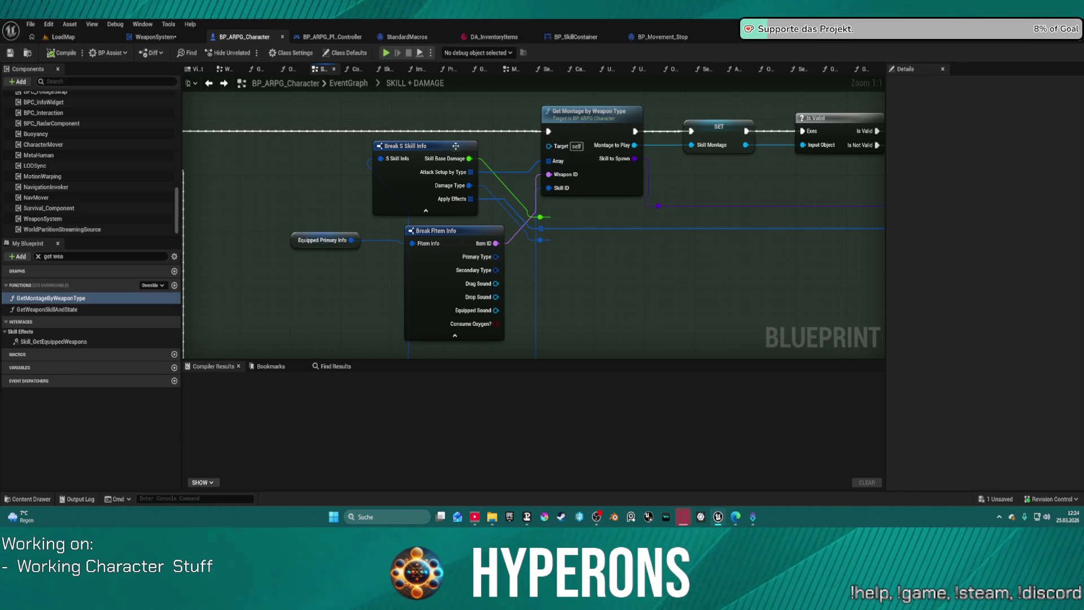
mouse_move(443, 232)
mouse_down()
mouse_move(468, 260)
mouse_move(496, 207)
mouse_move(655, 77)
mouse_move(603, 241)
mouse_up()
click(327, 220)
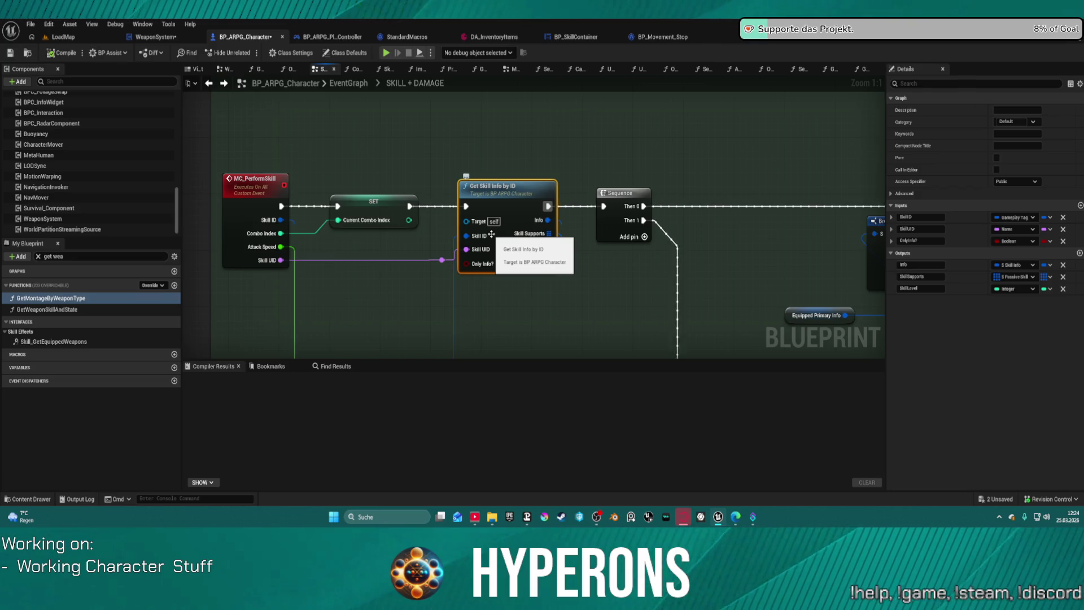
click(210, 83)
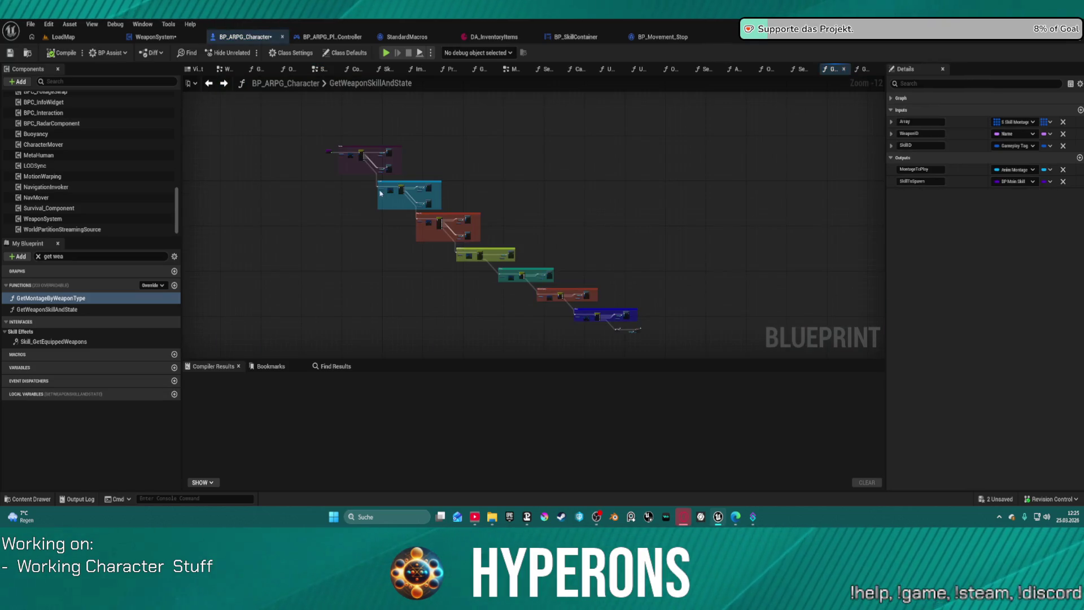
click(146, 37)
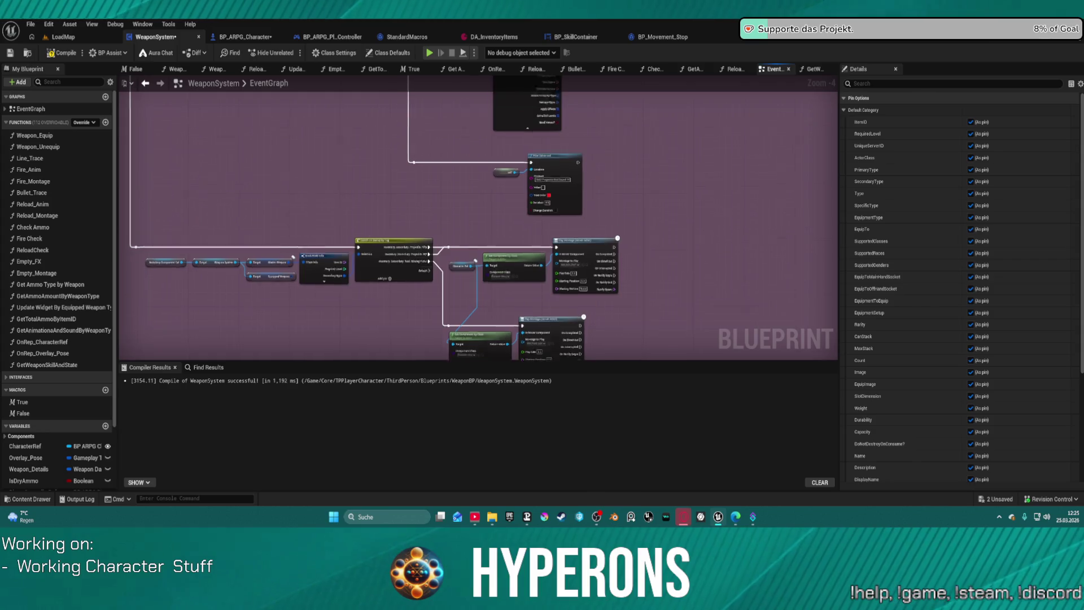
- Shift the Branch and Get Montage right, then insert Get Skill Info by ID and wire its exec into Get Montage
mouse_move(720, 251)
mouse_down()
mouse_move(481, 213)
mouse_move(213, 195)
mouse_up()
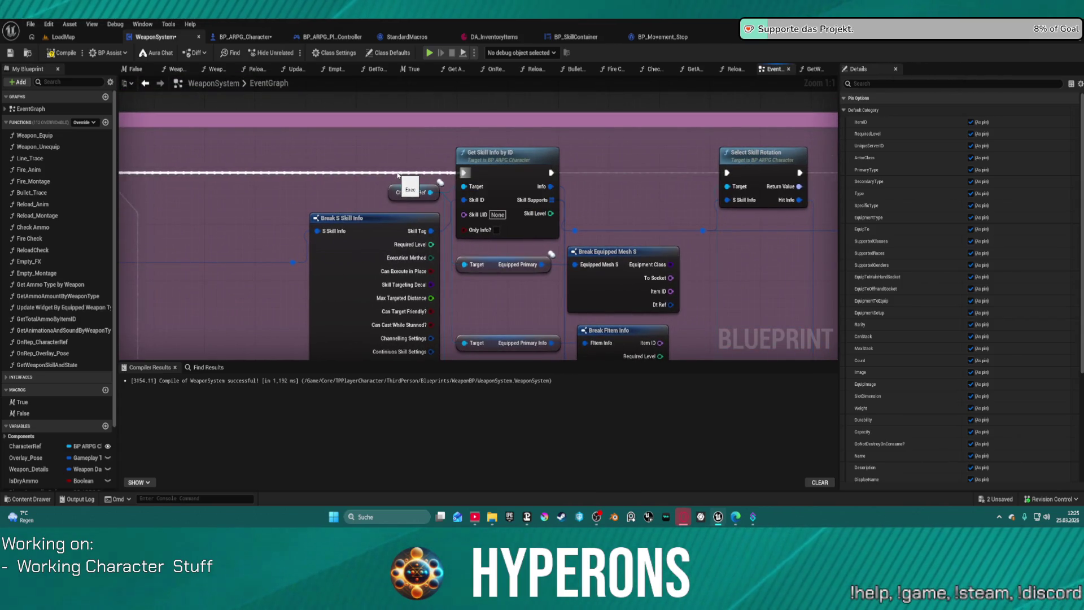
click(440, 178)
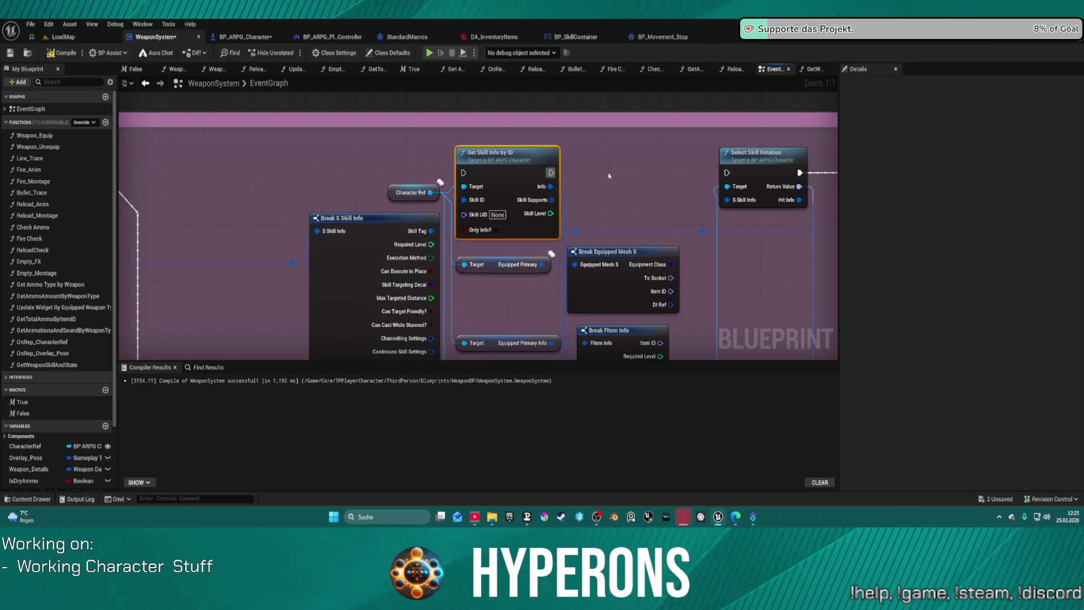
scroll(609, 175, down, 3)
drag(468, 189, 659, 196)
drag(504, 202, 556, 201)
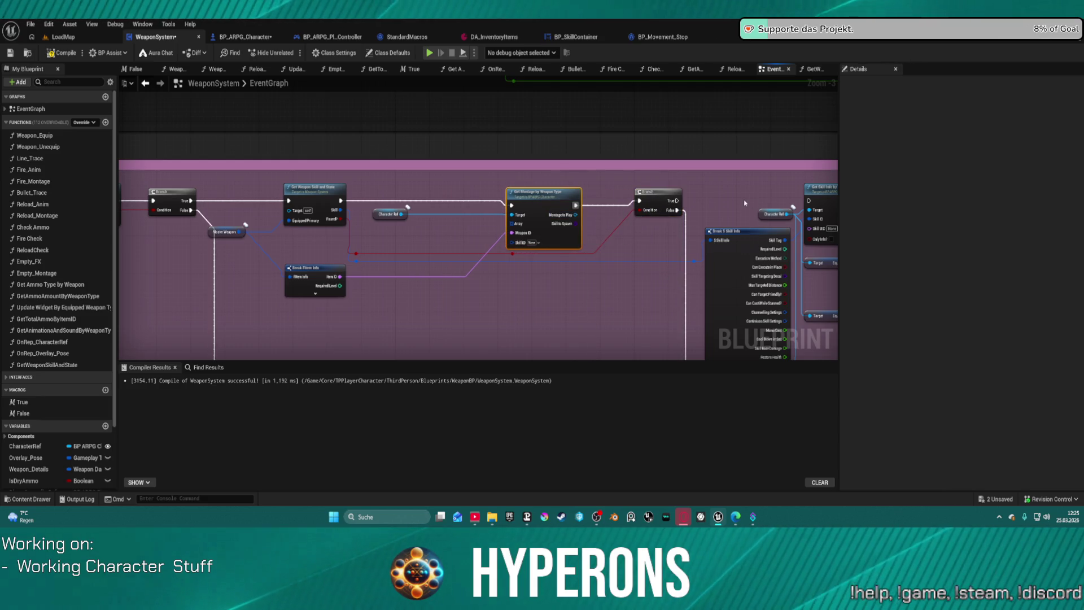
mouse_move(826, 194)
mouse_down()
mouse_move(424, 196)
mouse_move(512, 205)
mouse_up()
click(338, 202)
click(542, 193)
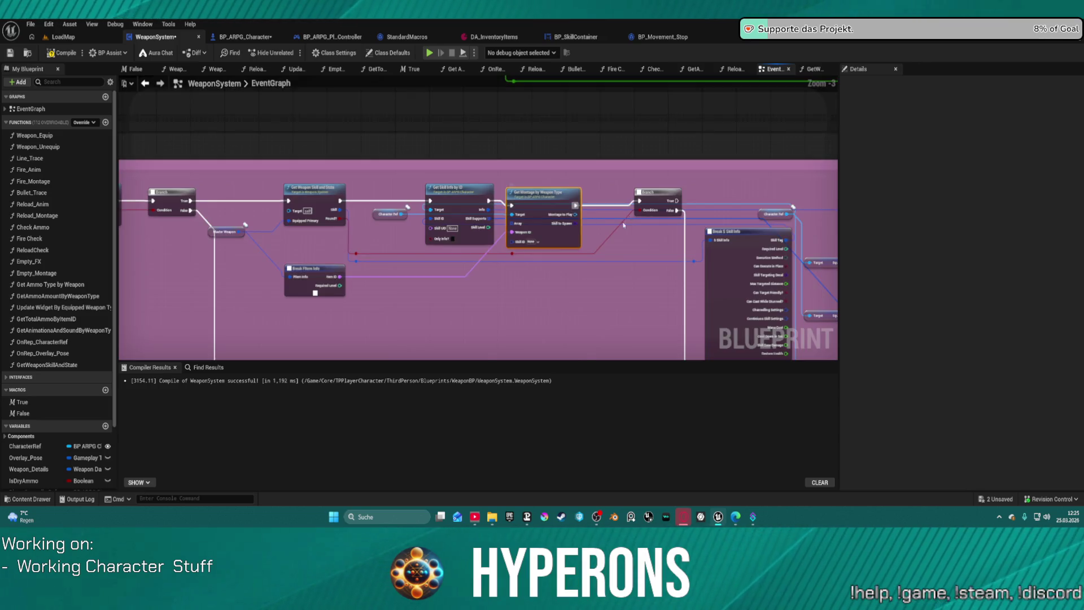
- Expand and collapse the skill info node's pins and pull a wire from Skill Supports
scroll(621, 222, down, 3)
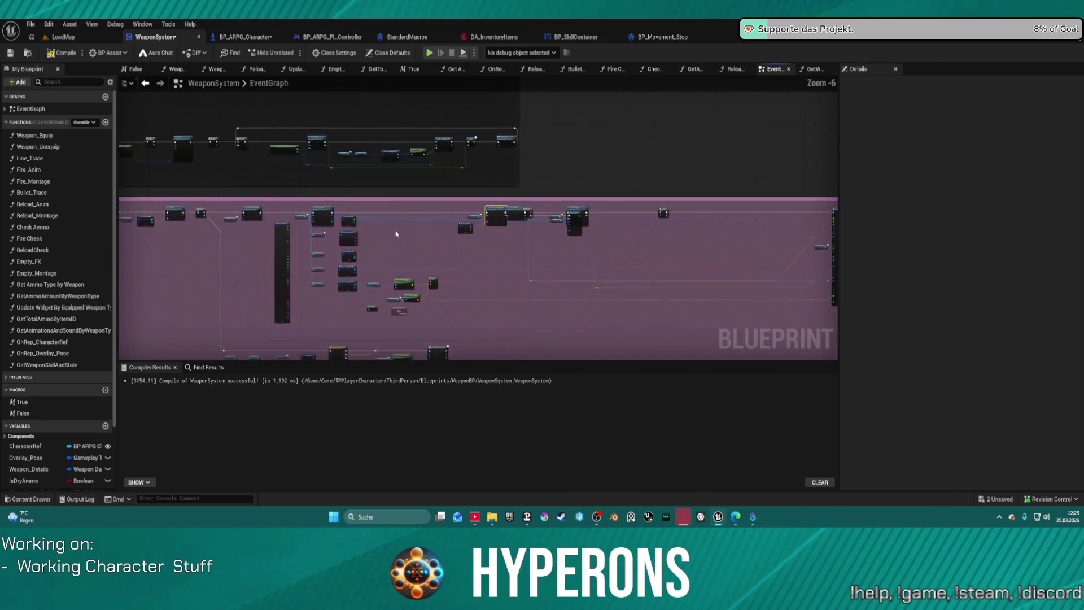
scroll(396, 233, up, 7)
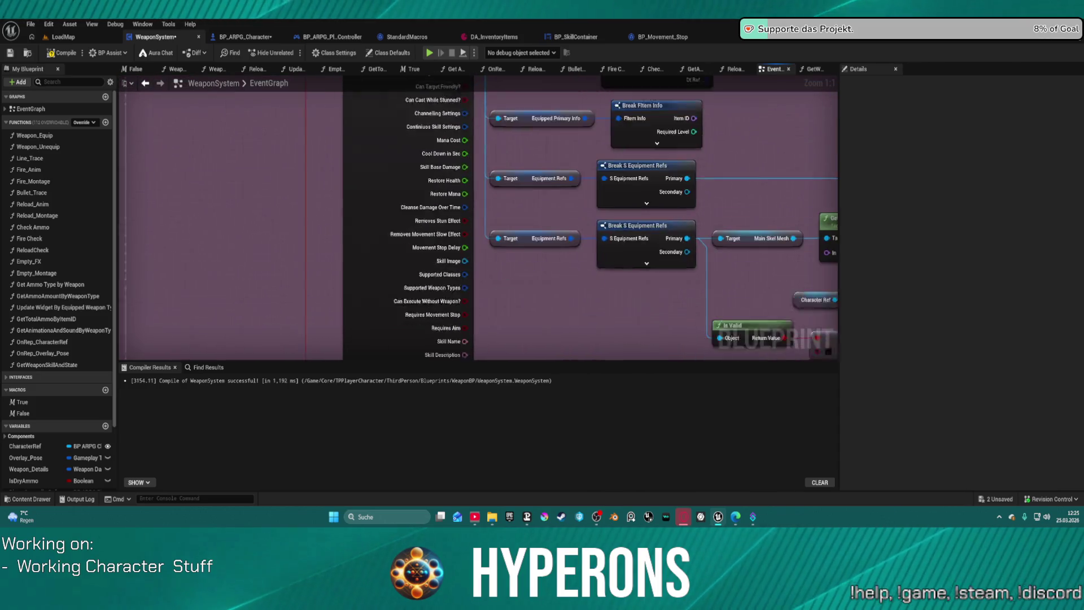
click(435, 251)
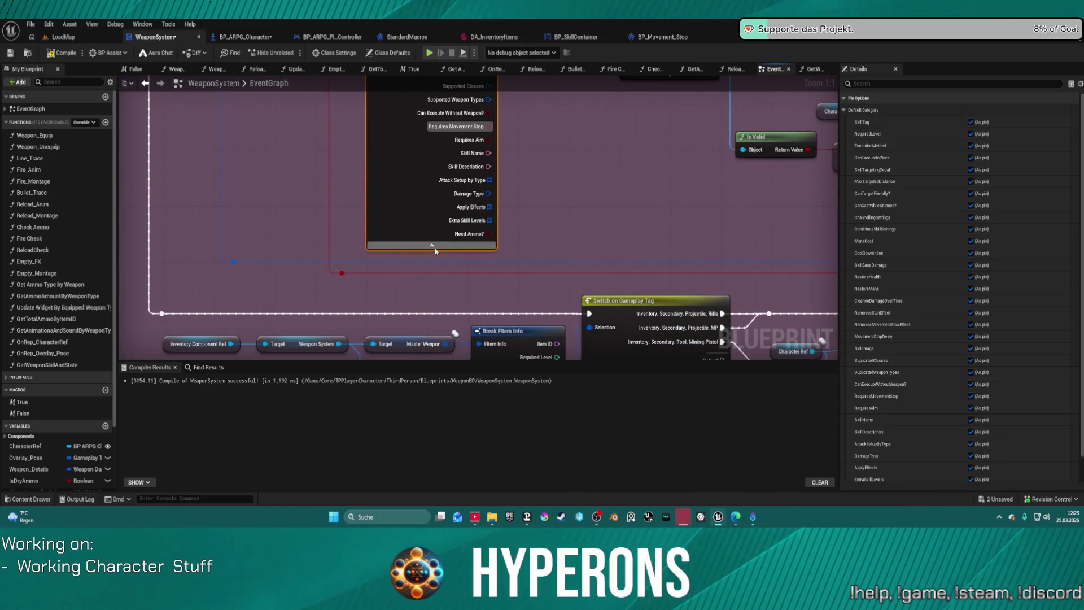
click(429, 247)
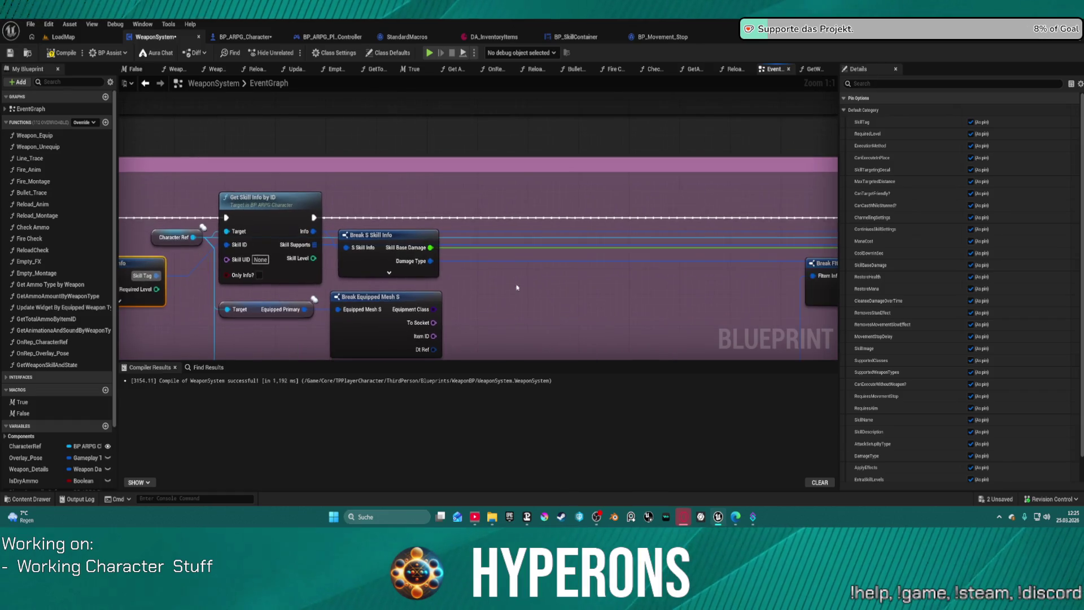
mouse_move(314, 244)
mouse_down()
mouse_move(508, 205)
mouse_move(496, 242)
mouse_move(389, 254)
mouse_move(367, 245)
mouse_up()
- Line up Break FItem Info and Break S Skill Info beside Get Montage, then open BP_ARPG_Character
drag(783, 181, 550, 189)
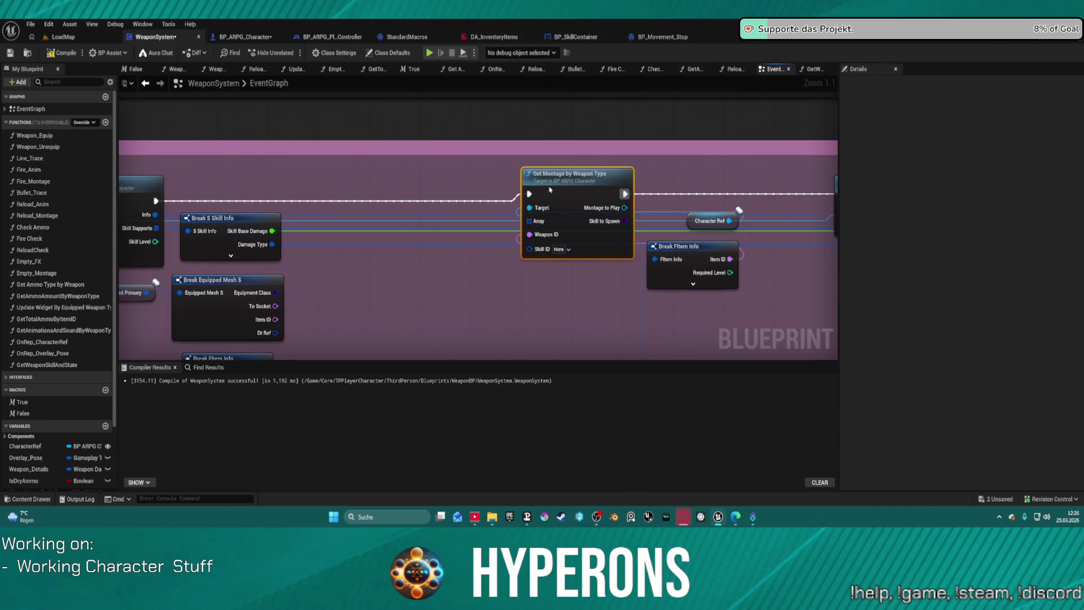
click(661, 271)
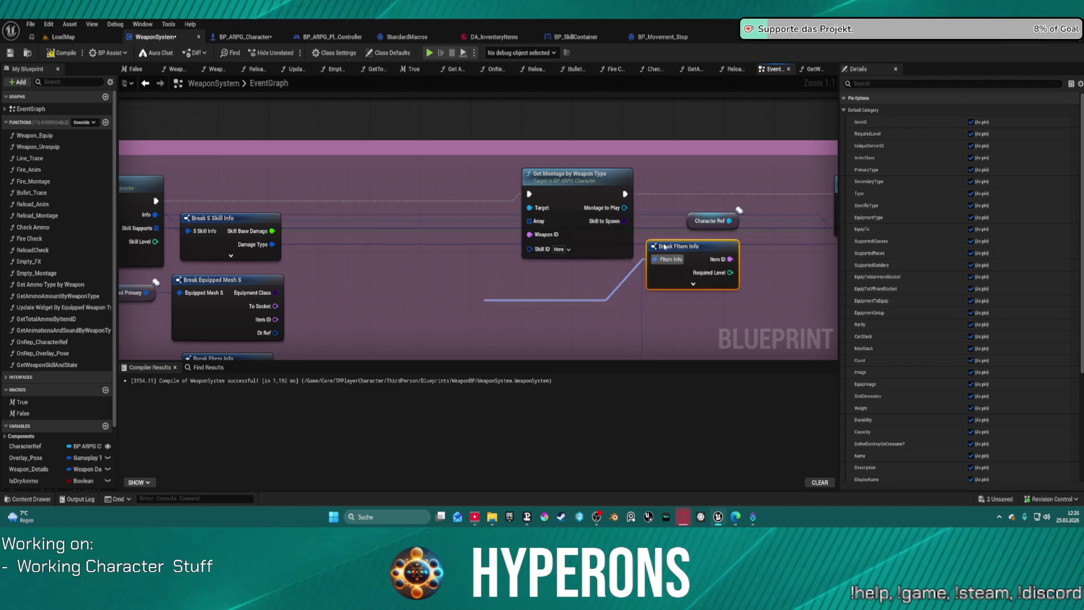
drag(693, 247, 444, 287)
drag(219, 220, 712, 271)
drag(190, 281, 724, 272)
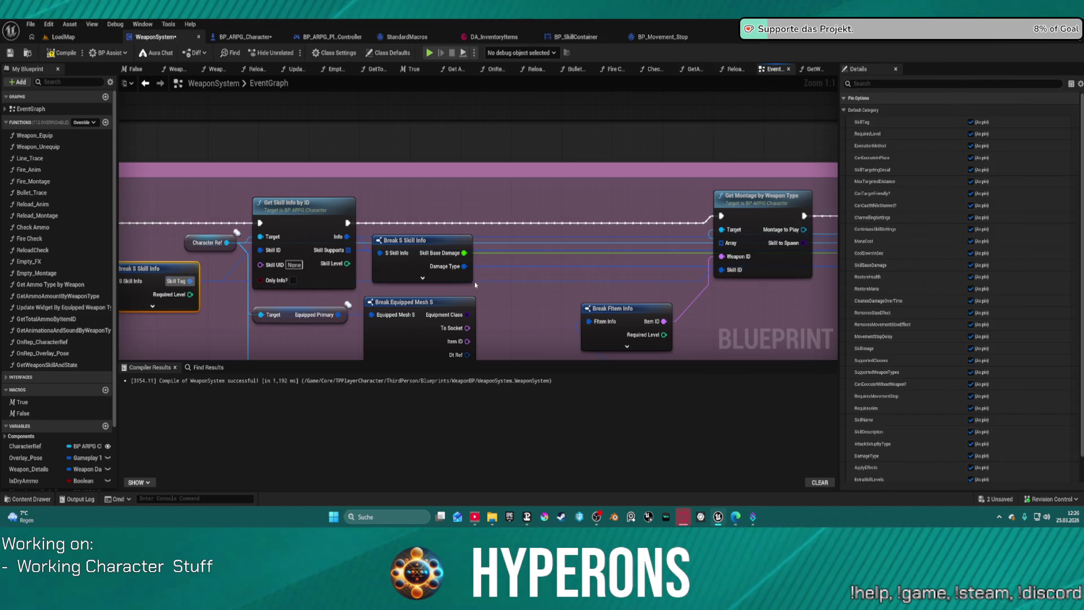
mouse_move(423, 241)
mouse_down()
mouse_move(472, 282)
mouse_move(581, 289)
mouse_up()
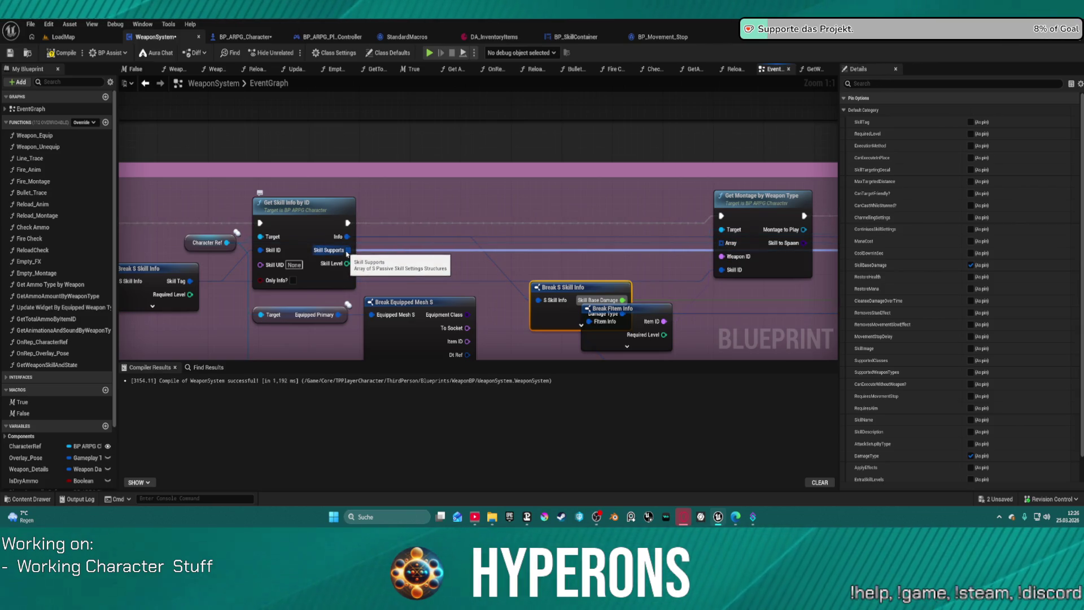
drag(361, 265, 370, 193)
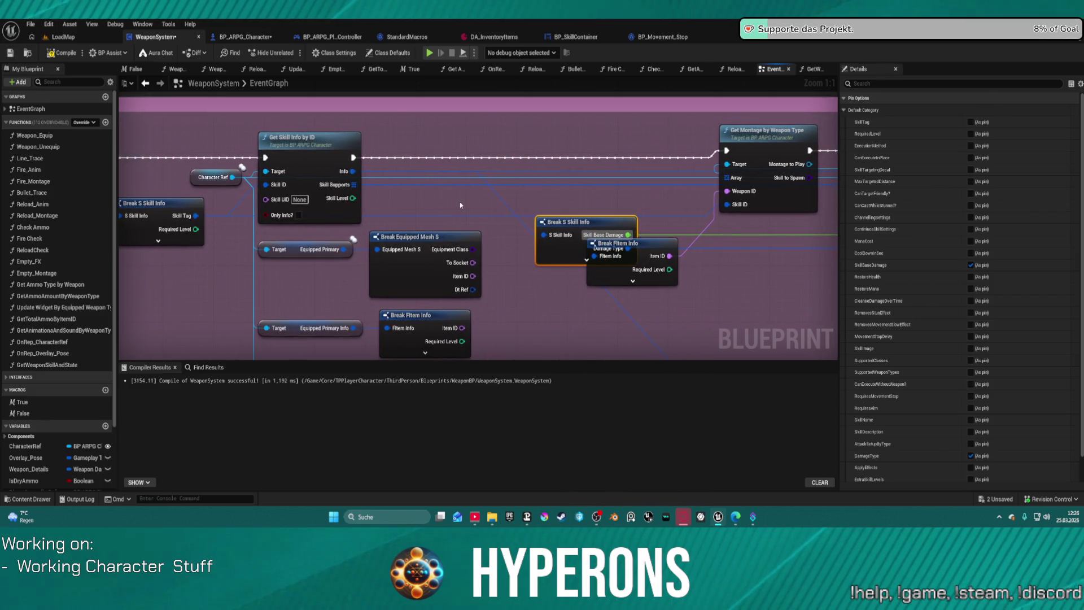
click(260, 37)
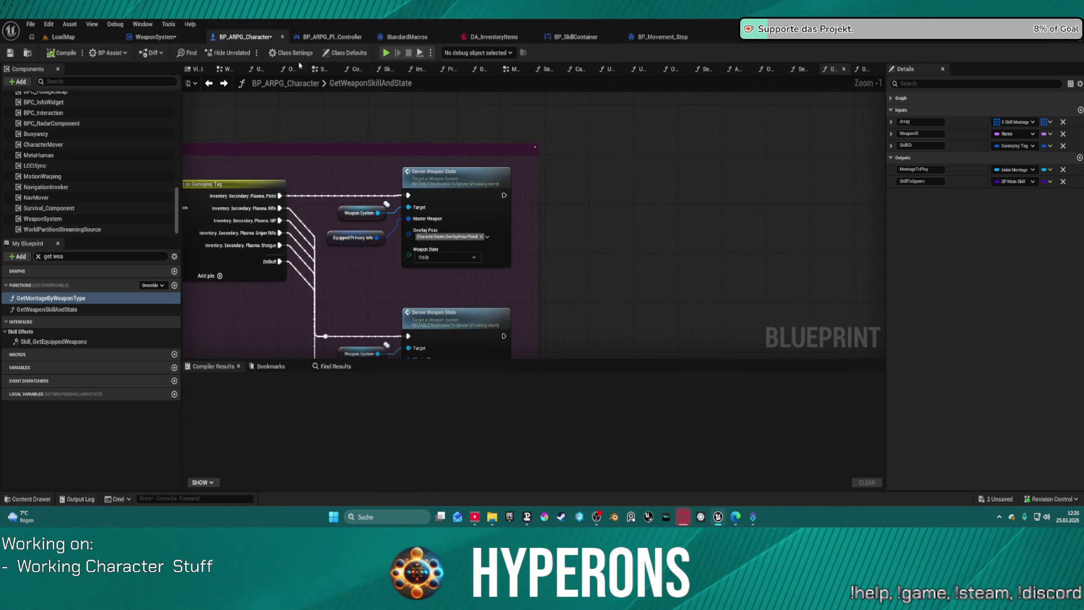
- Copy Break S Skill Info from the character EventGraph's SKILL + DAMAGE section and bring it into WeaponSystem
click(325, 73)
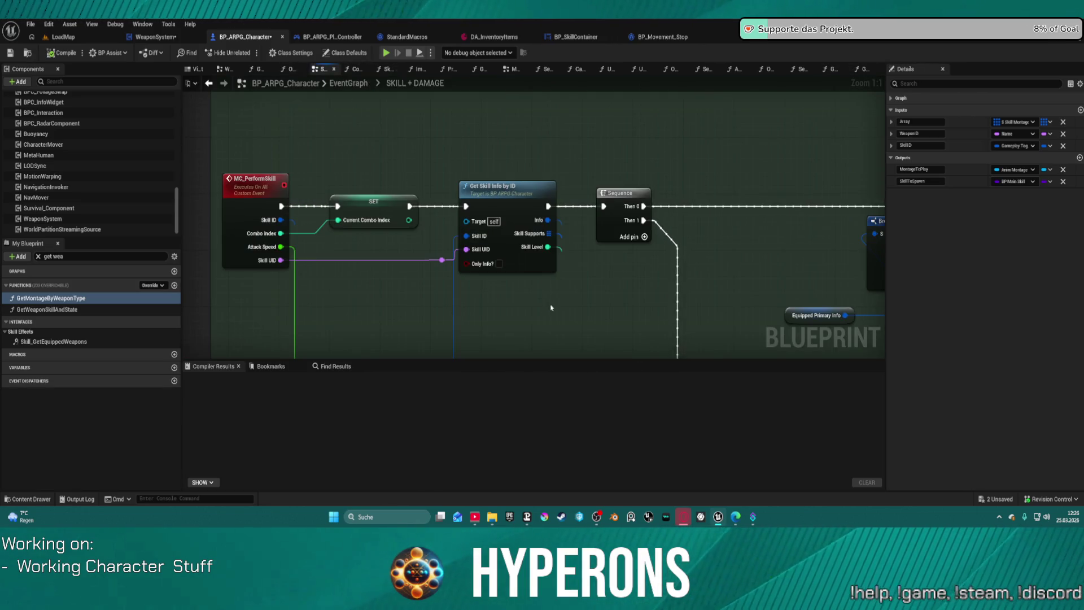
drag(551, 308, 482, 308)
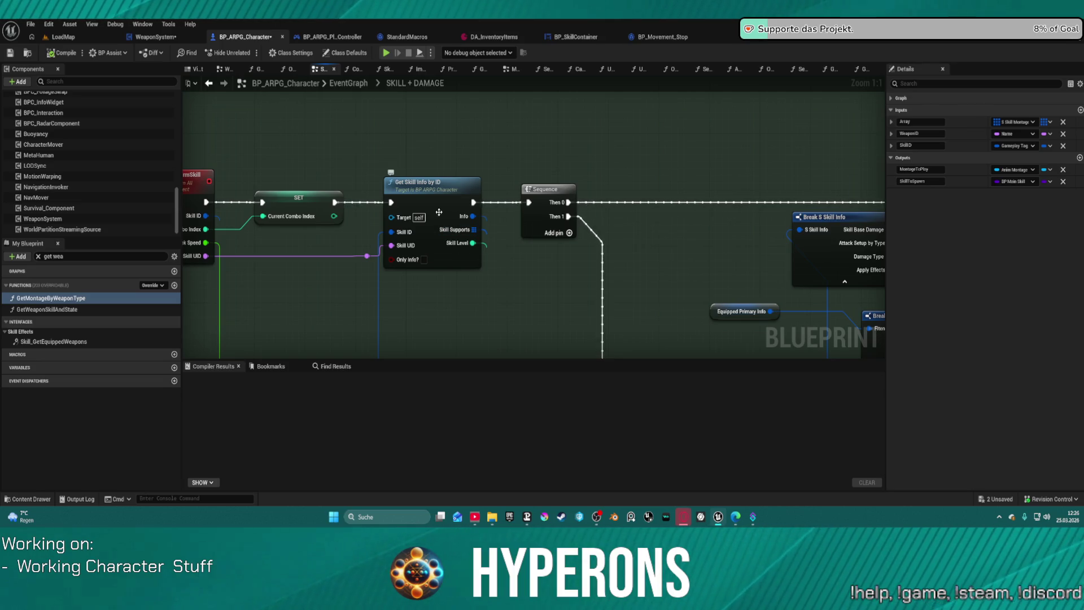
drag(556, 165, 520, 158)
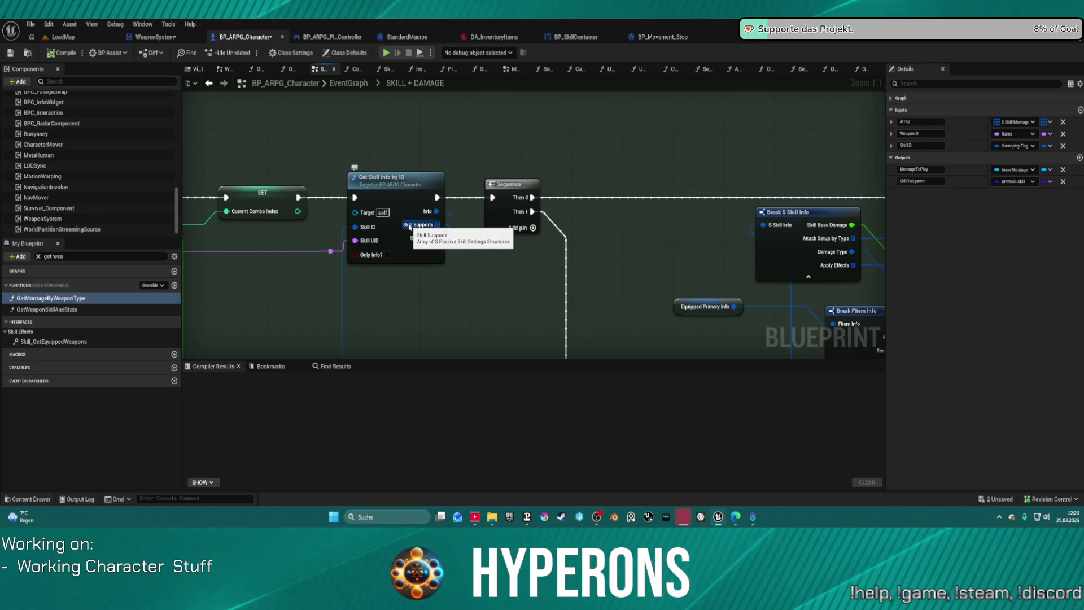
mouse_move(565, 196)
mouse_down()
mouse_move(440, 186)
mouse_move(349, 133)
mouse_move(364, 57)
mouse_up()
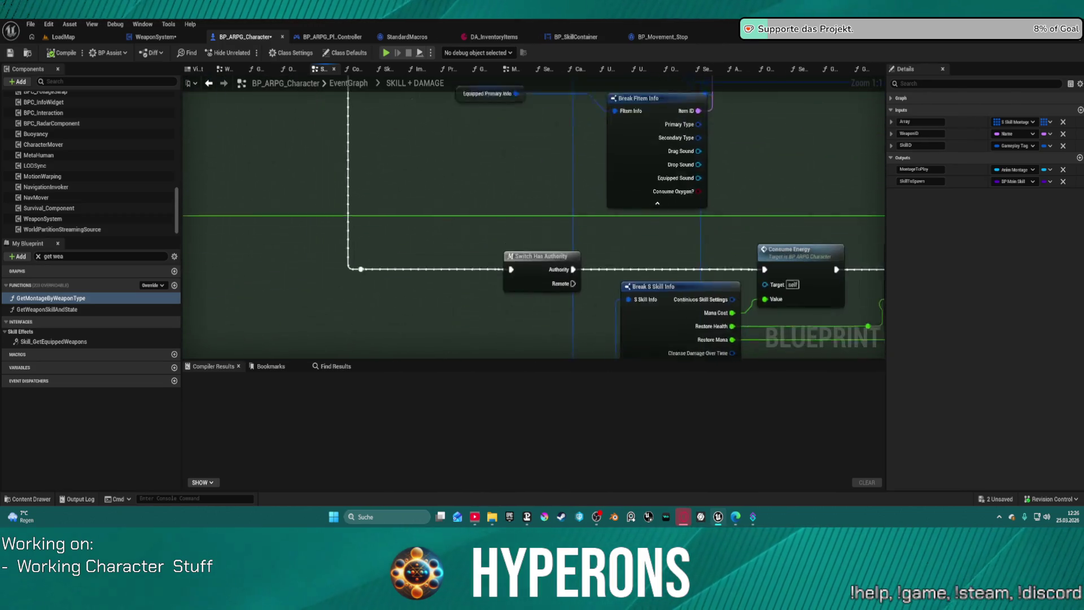
mouse_move(679, 219)
mouse_down()
mouse_move(679, 109)
mouse_move(649, 169)
mouse_move(621, 125)
mouse_move(395, 283)
mouse_move(383, 297)
mouse_move(406, 371)
mouse_up()
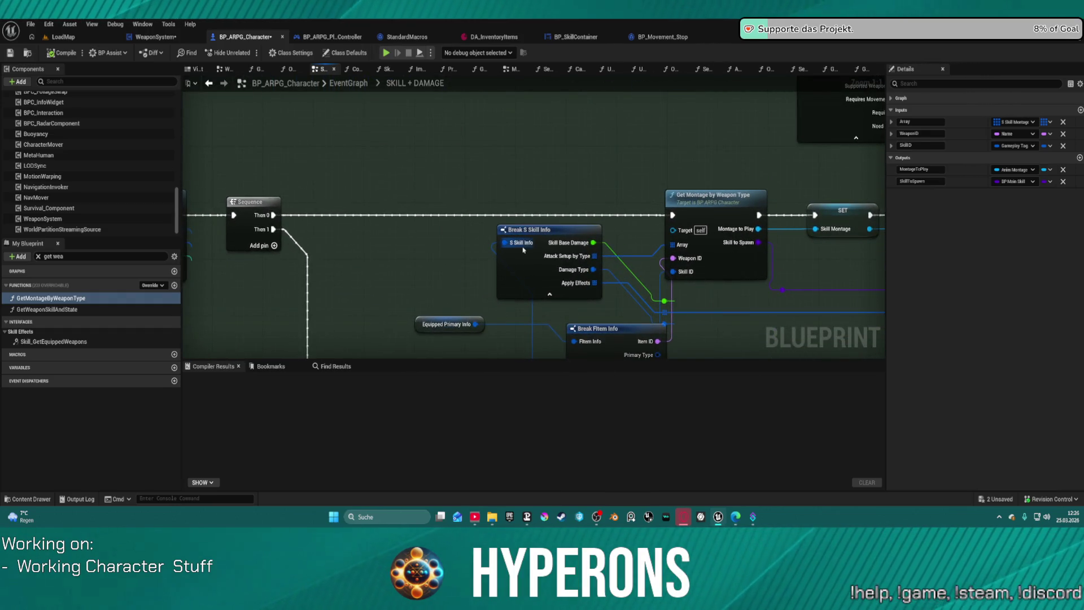
click(536, 229)
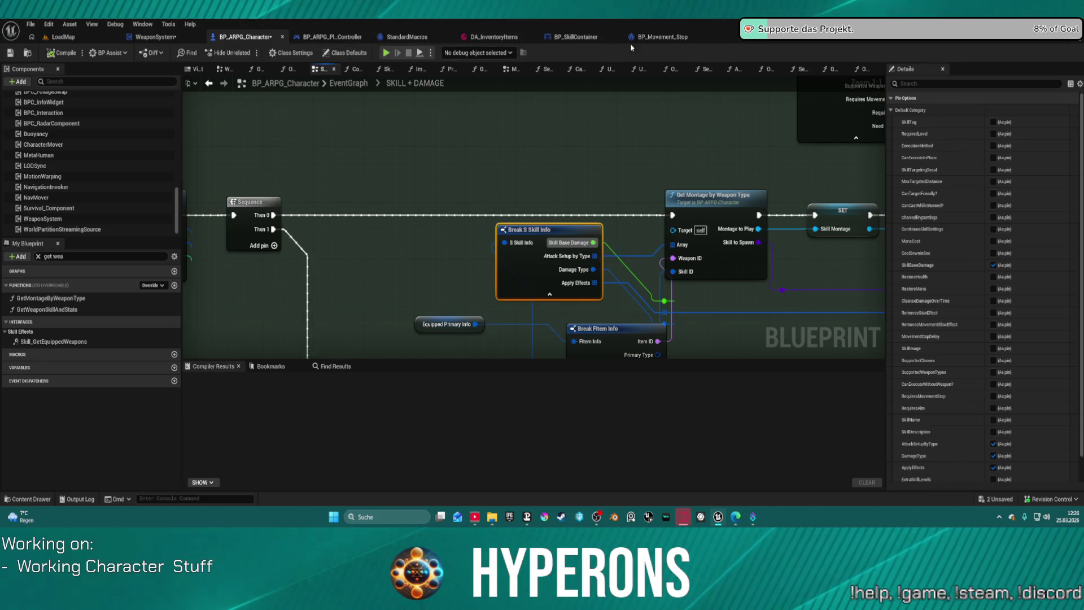
click(156, 37)
key(ctrl+v)
mouse_move(536, 345)
mouse_down()
mouse_move(508, 248)
mouse_move(435, 154)
mouse_move(318, 111)
mouse_up()
- Paste Break S Skill Info into WeaponSystem and wire its S Skill Info input
key(ctrl+v)
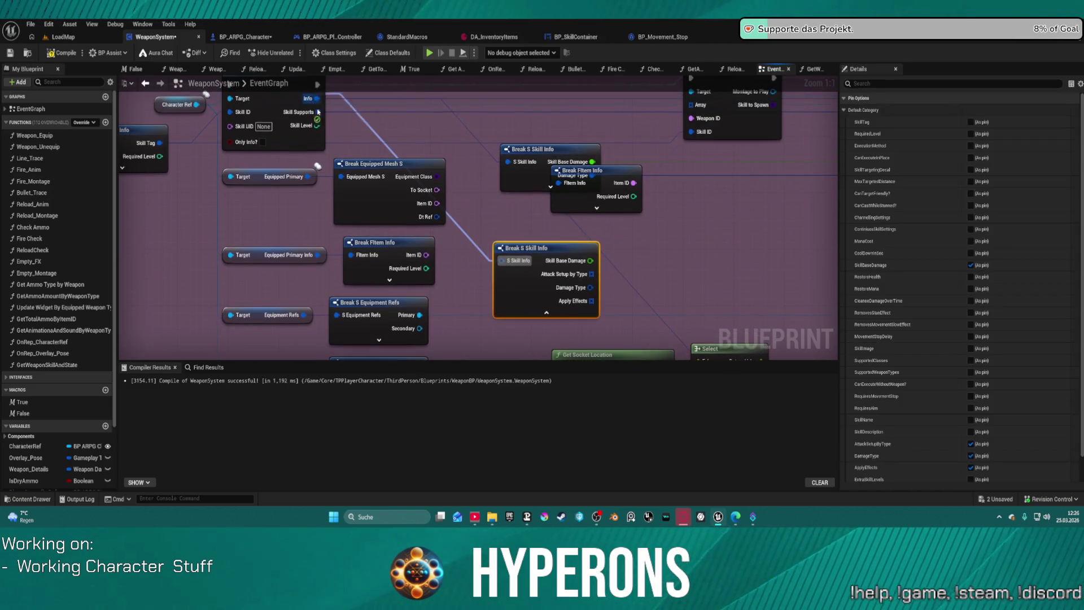
mouse_move(574, 247)
mouse_down()
mouse_move(449, 263)
mouse_move(483, 302)
mouse_move(670, 311)
mouse_up()
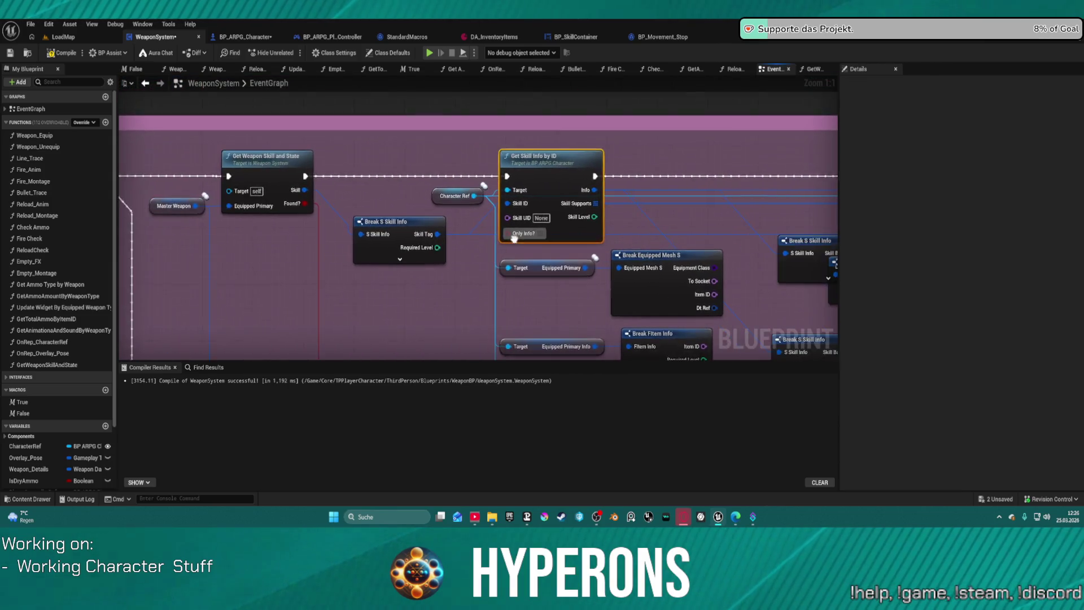
mouse_move(454, 235)
mouse_down()
mouse_move(289, 215)
mouse_move(311, 217)
mouse_move(61, 219)
mouse_move(537, 228)
mouse_move(516, 228)
mouse_up()
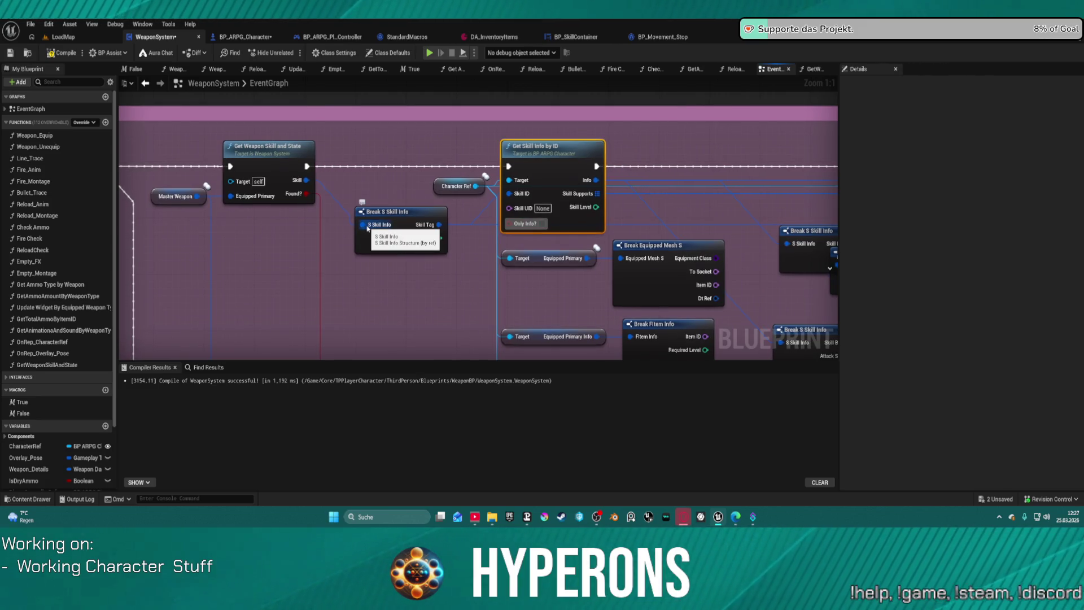
mouse_move(307, 180)
mouse_down()
mouse_move(812, 282)
mouse_move(520, 382)
mouse_move(423, 260)
mouse_move(439, 149)
mouse_up()
mouse_move(522, 132)
mouse_down()
mouse_move(408, 186)
mouse_move(335, 190)
mouse_move(327, 211)
mouse_move(320, 149)
mouse_move(406, 166)
mouse_move(623, 147)
mouse_move(570, 155)
mouse_up()
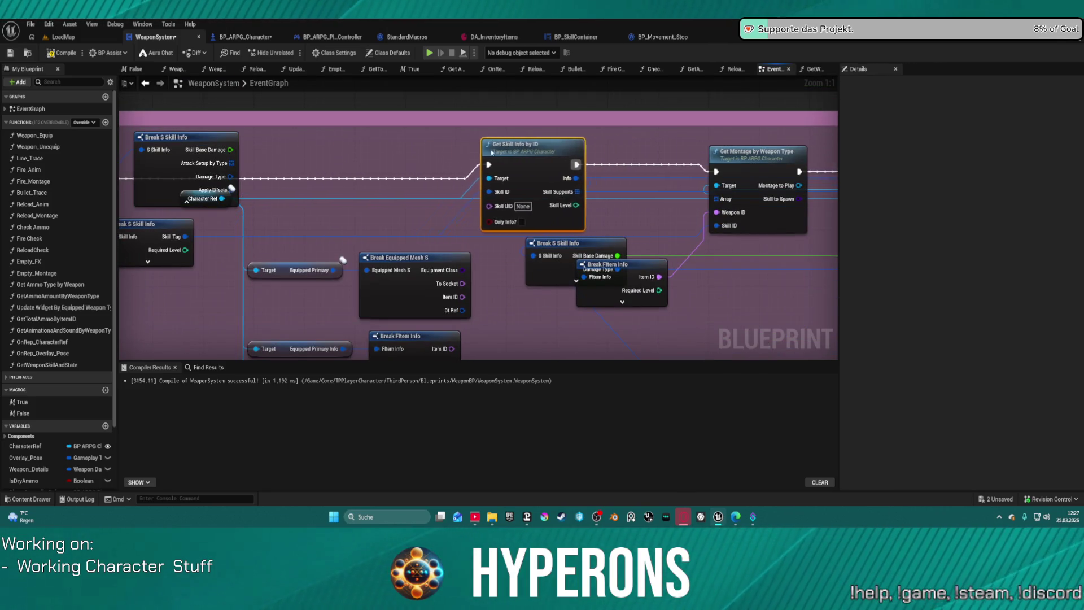
- Delete the Get Skill Info by ID node and jump to the Select Skill Rotation section
mouse_move(491, 152)
mouse_down()
mouse_move(370, 158)
mouse_move(612, 158)
mouse_move(463, 164)
mouse_up()
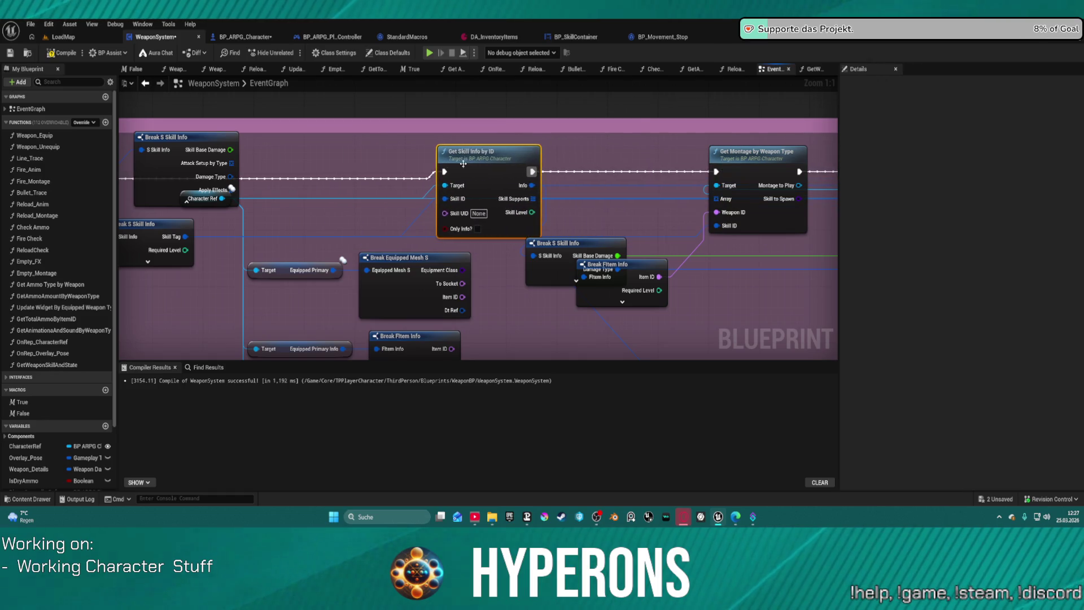
mouse_move(348, 213)
mouse_down()
mouse_move(491, 189)
mouse_move(353, 230)
mouse_move(259, 231)
mouse_move(334, 215)
mouse_up()
key(Delete)
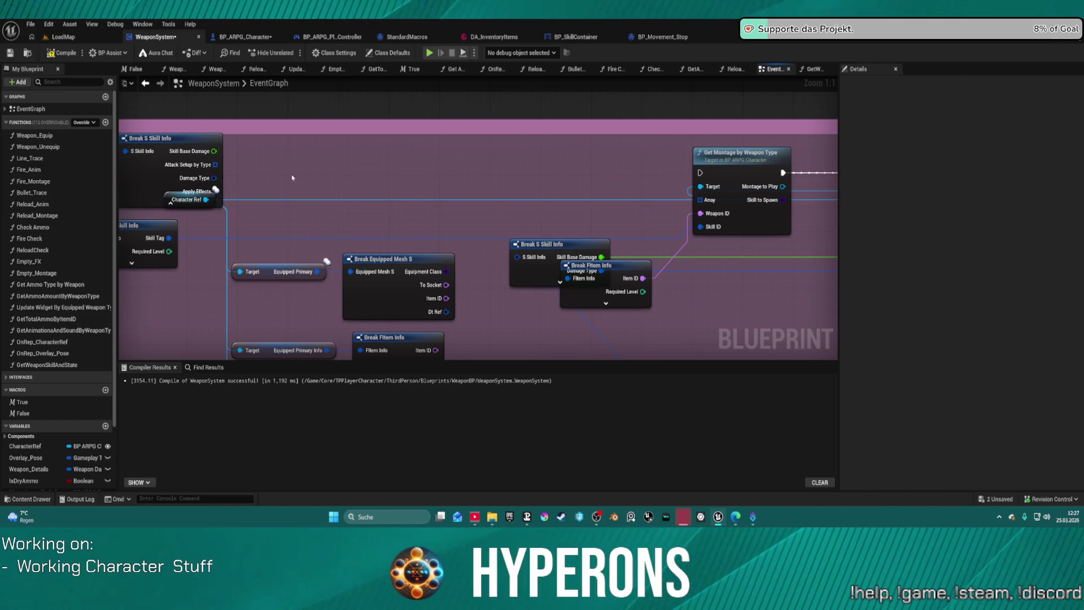
drag(233, 187, 378, 162)
click(276, 174)
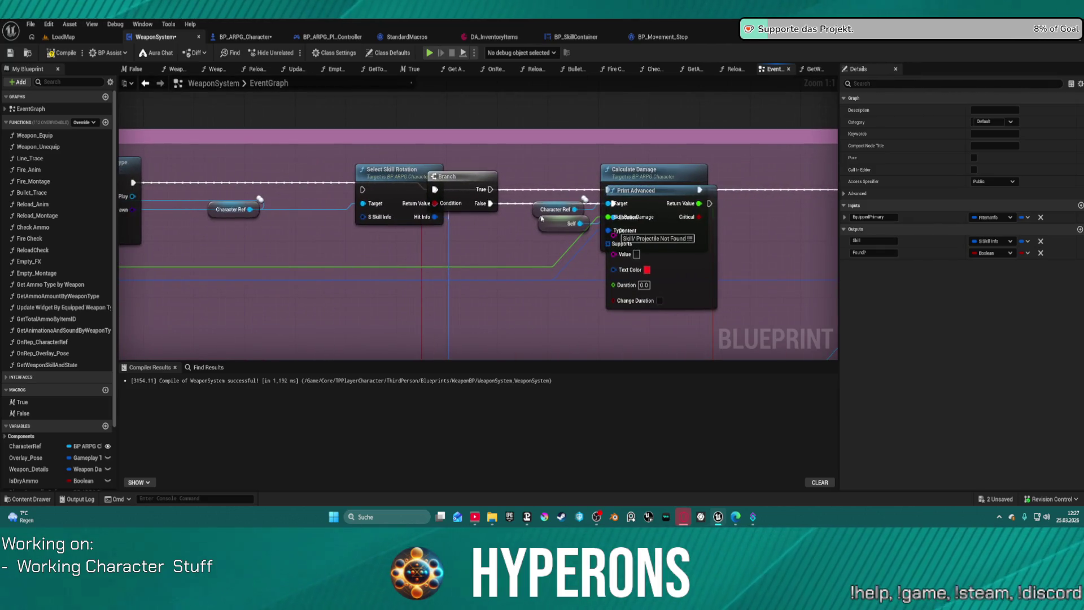
- Place Print Advanced under the Branch's False output with the Branch above it
mouse_move(649, 191)
mouse_down()
mouse_move(647, 239)
mouse_move(255, 198)
mouse_move(503, 242)
mouse_up()
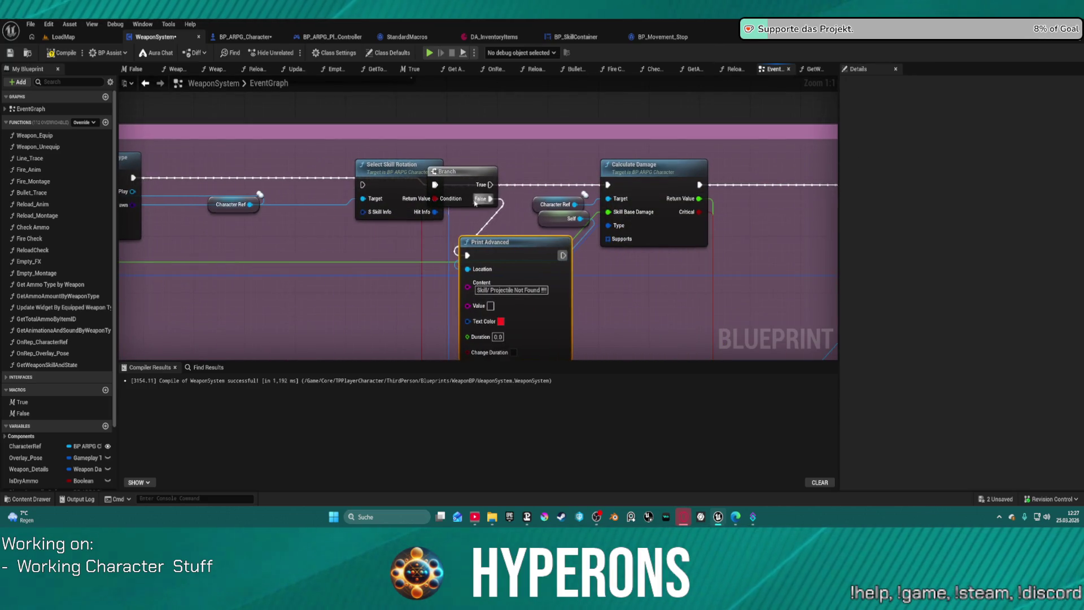
drag(445, 171, 489, 150)
mouse_move(336, 177)
mouse_down()
mouse_move(364, 181)
mouse_move(169, 193)
mouse_move(161, 181)
mouse_up()
- Rewire the S Skill Info and Skill to Spawn pins and delete the Check Ammo node
mouse_move(395, 218)
mouse_down()
mouse_move(818, 198)
mouse_move(147, 226)
mouse_move(439, 198)
mouse_up()
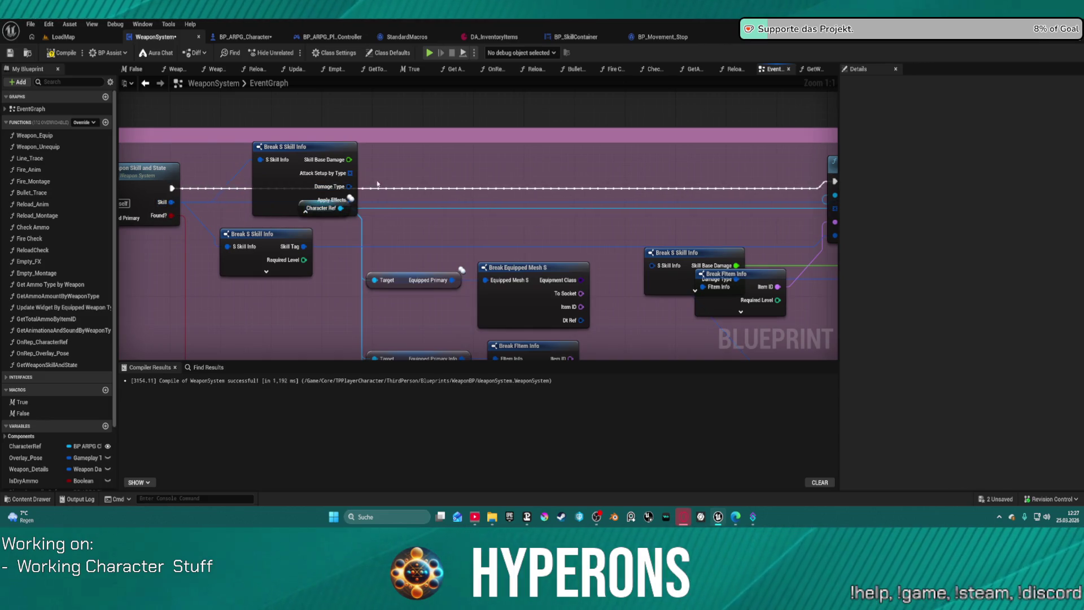
mouse_move(347, 174)
mouse_down()
mouse_move(762, 174)
mouse_move(606, 170)
mouse_up()
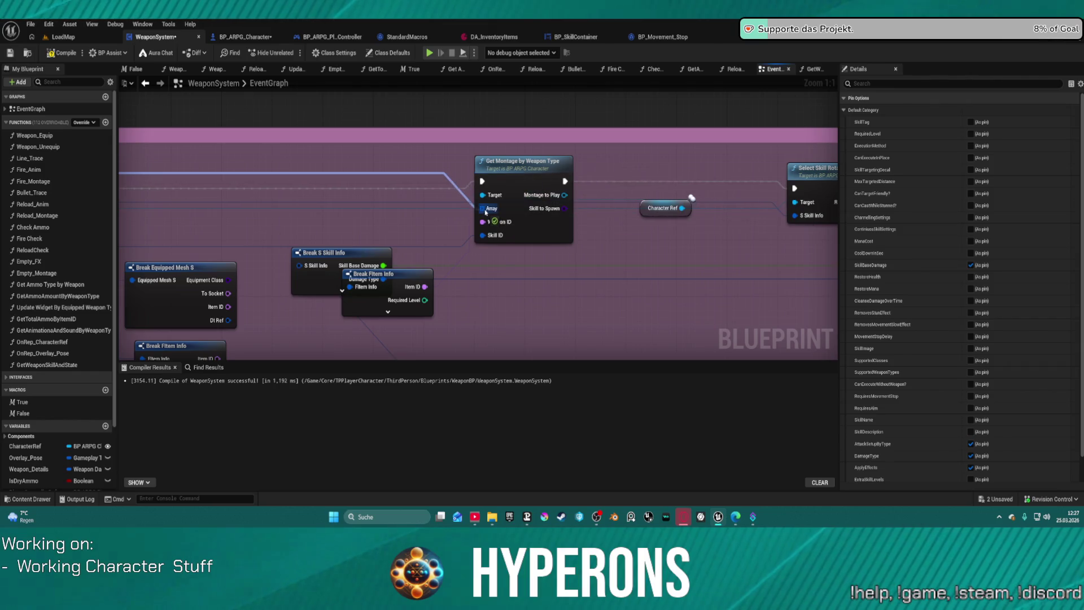
click(524, 228)
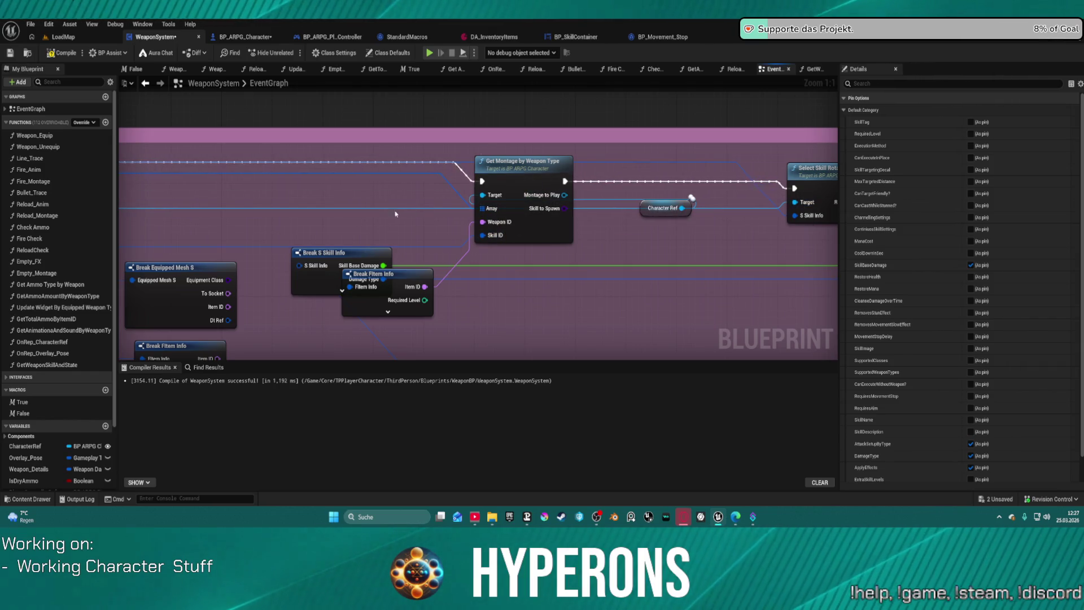
mouse_move(561, 209)
mouse_down()
mouse_move(603, 198)
mouse_move(653, 236)
mouse_move(756, 251)
mouse_move(603, 239)
mouse_up()
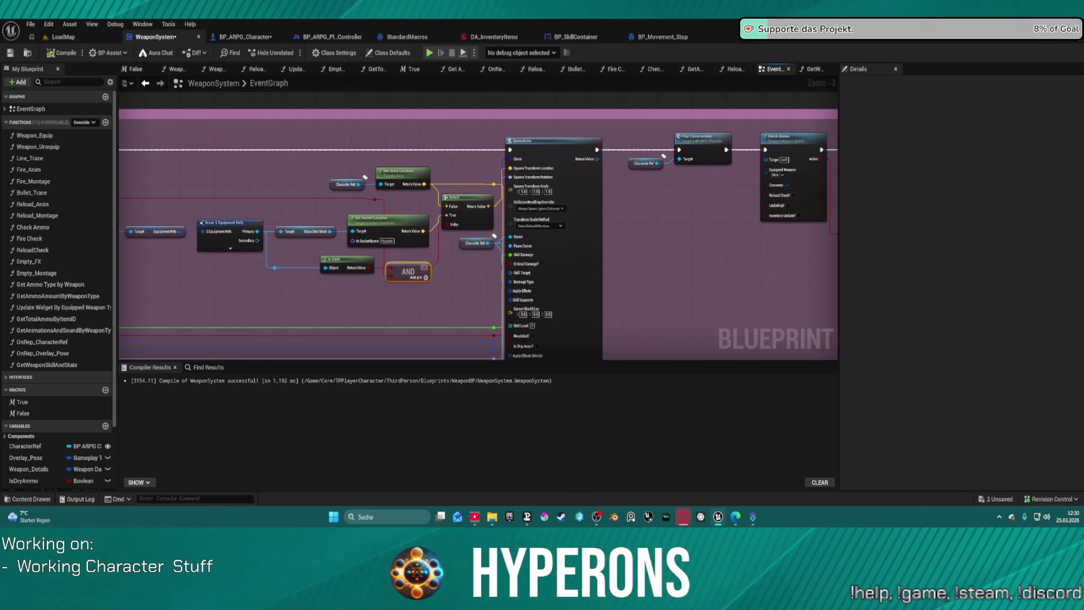
scroll(478, 237, down, 1)
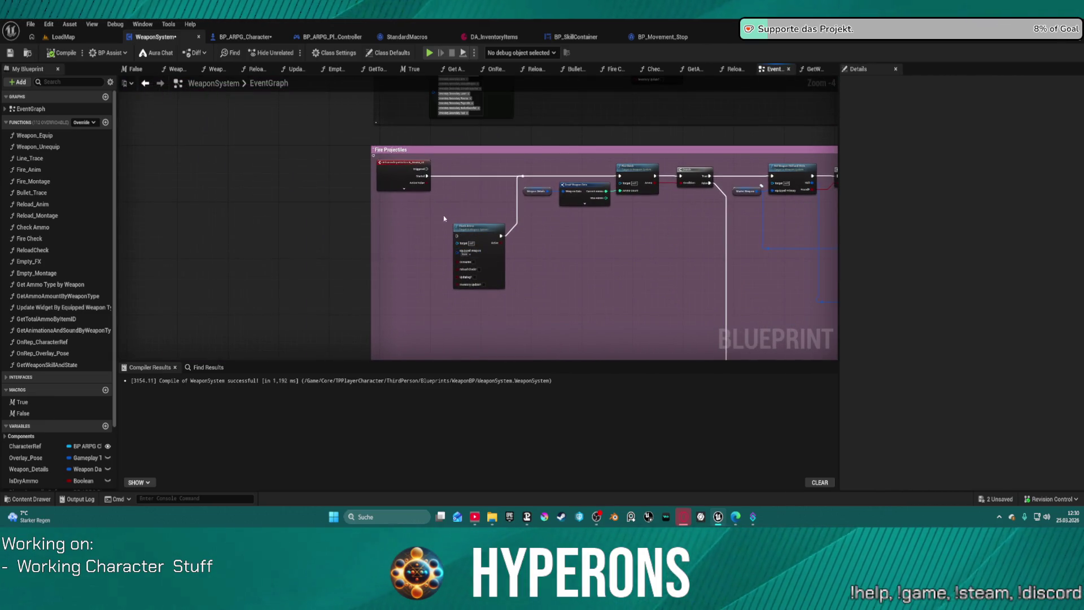
drag(460, 226, 465, 261)
key(Delete)
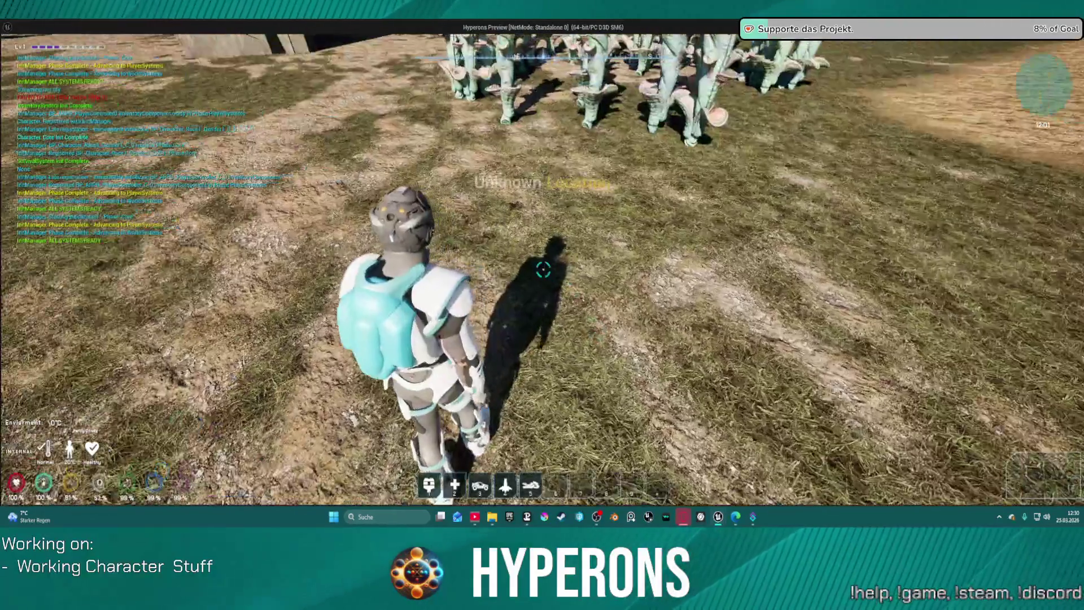
- Start the game preview, equip the MG 01 gun from the inventory, and run to the white blocks
key(i)
double_click(970, 319)
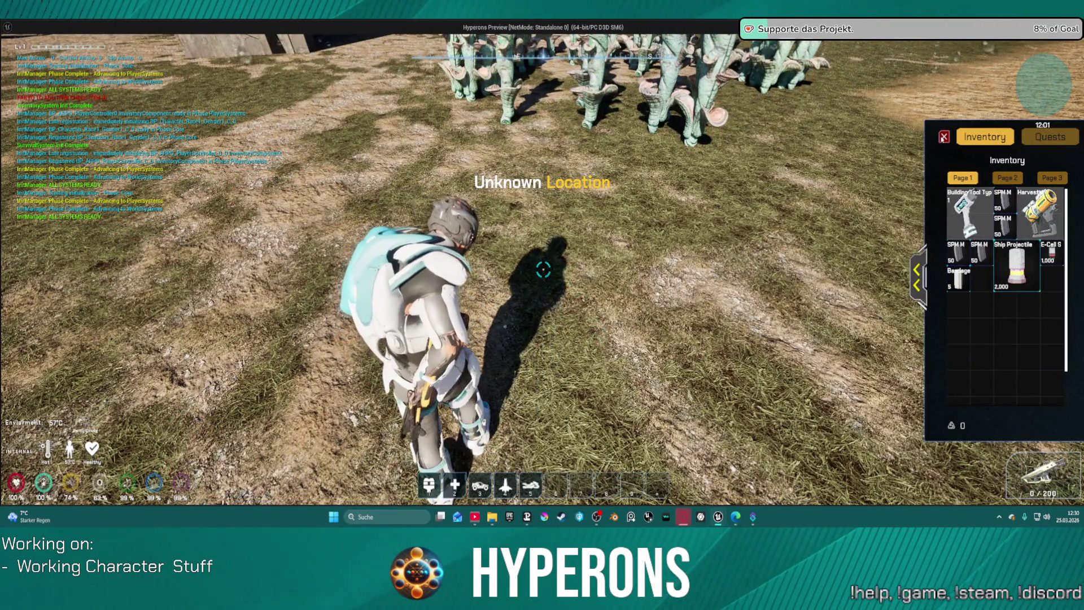
click(943, 137)
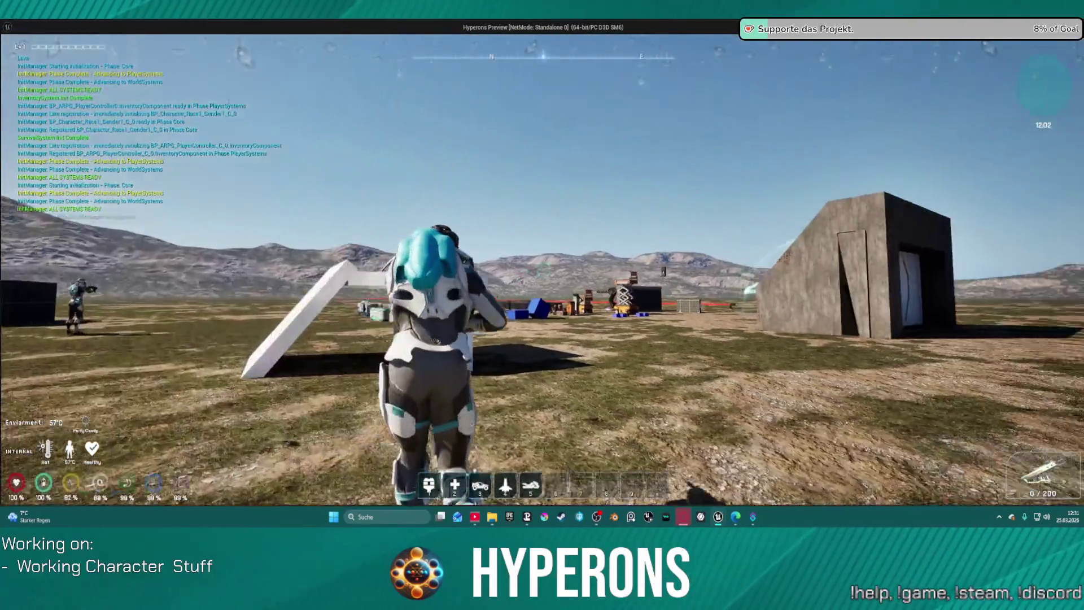
key(w)
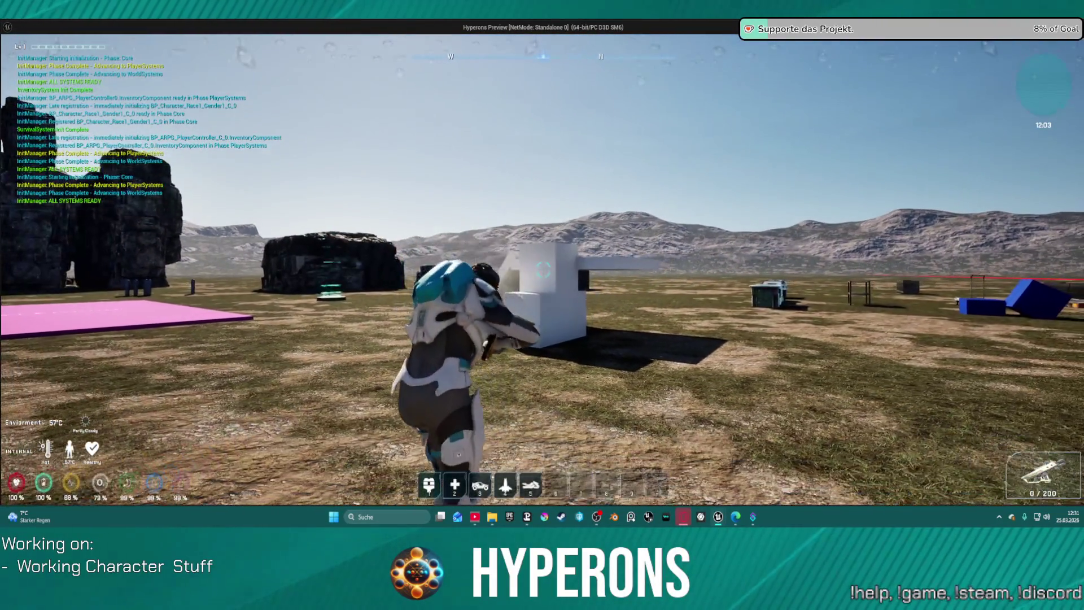
key(r)
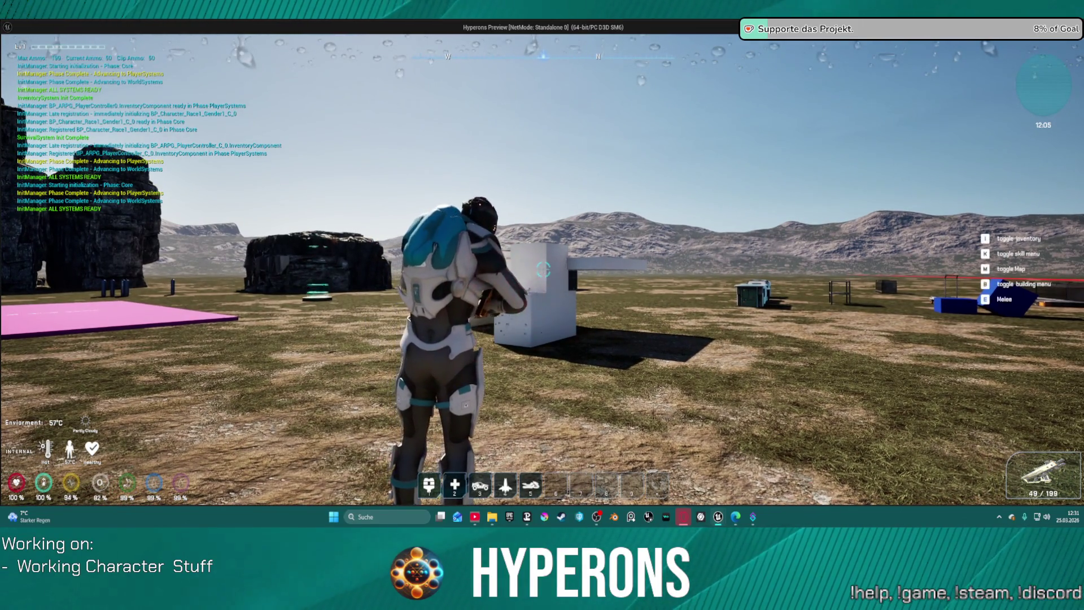
- Fire repeated shots and bursts at the white block from the hip
click(543, 269)
click(543, 269)
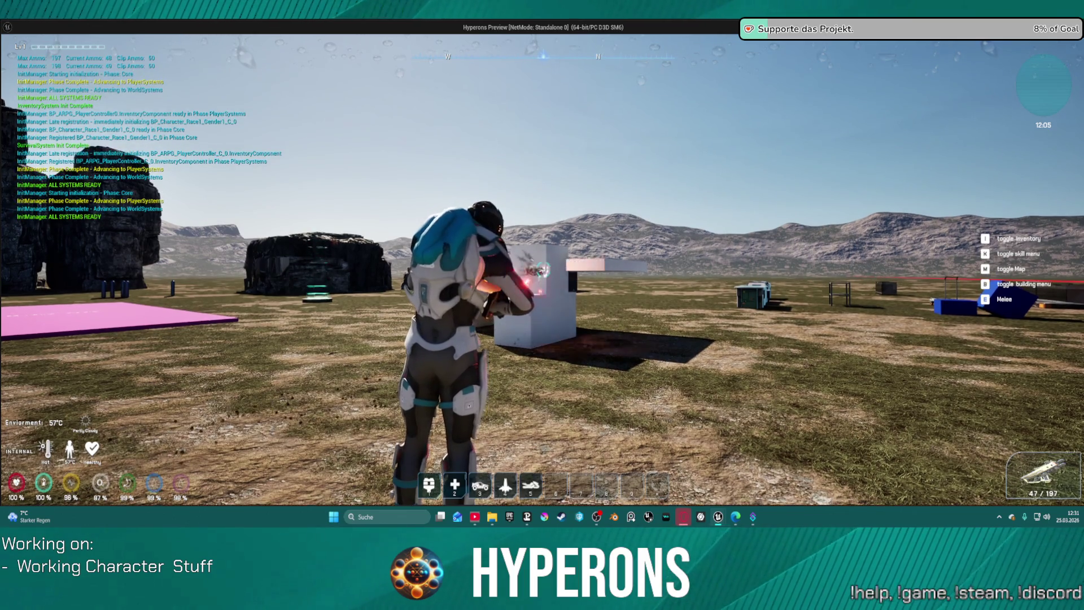
click(543, 269)
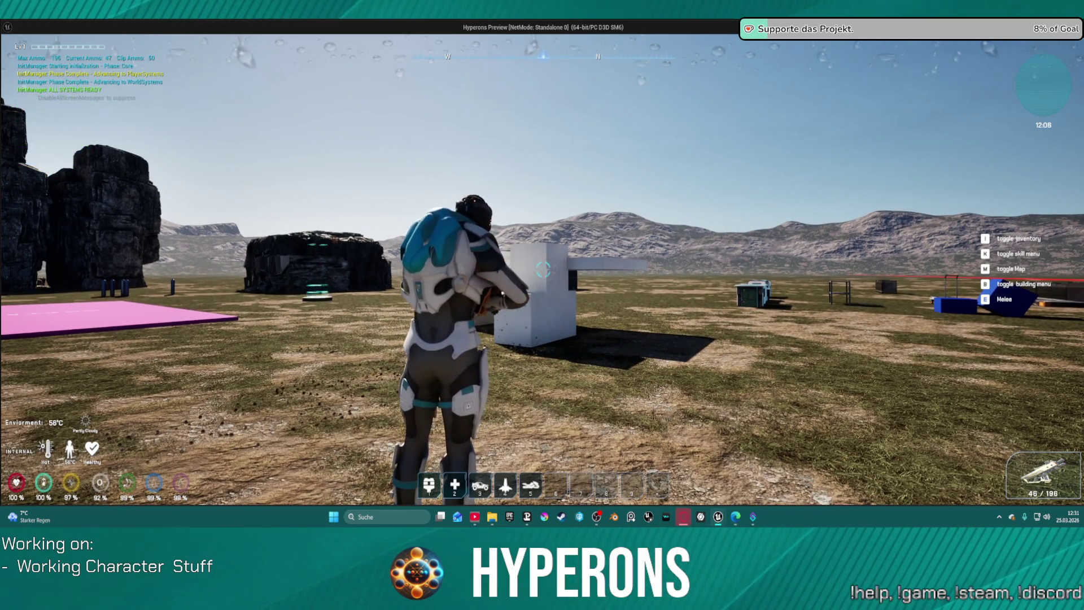
click(543, 269)
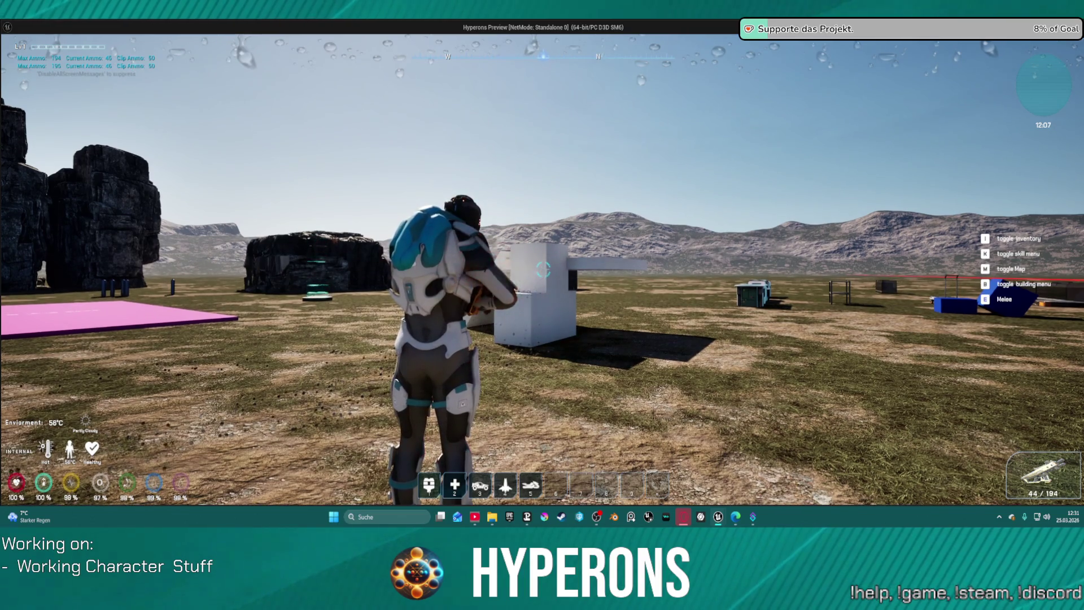
click(543, 269)
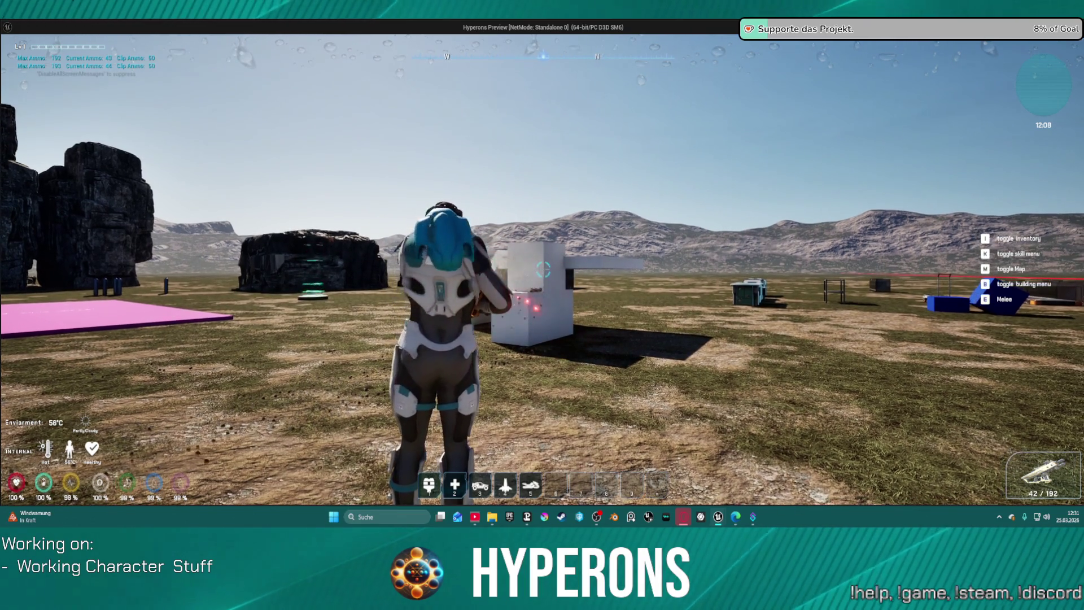
click(543, 269)
click(543, 269)
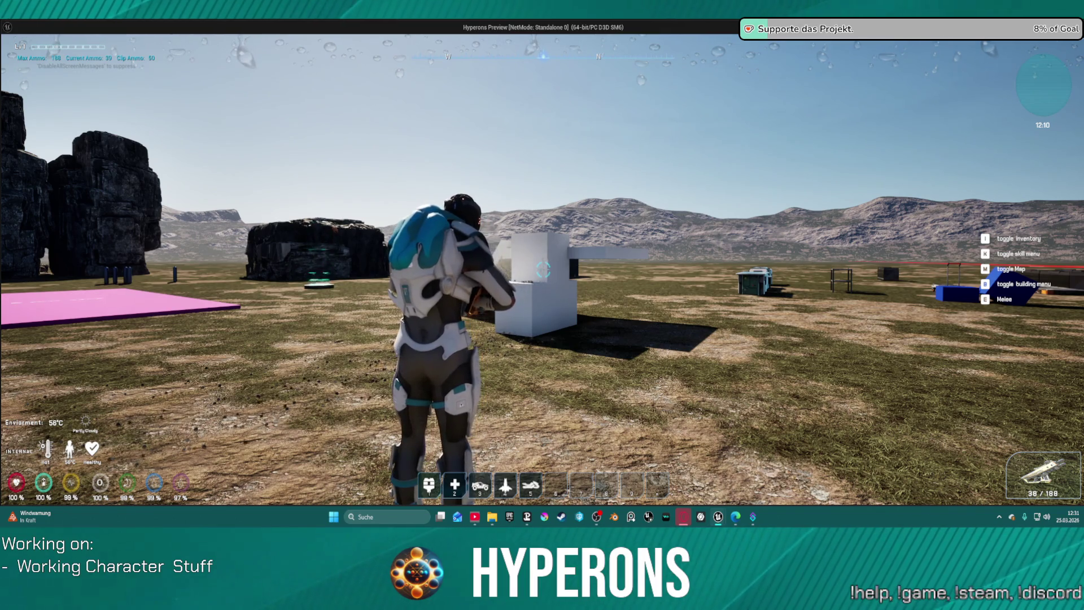
click(543, 269)
click(543, 269)
click(543, 269)
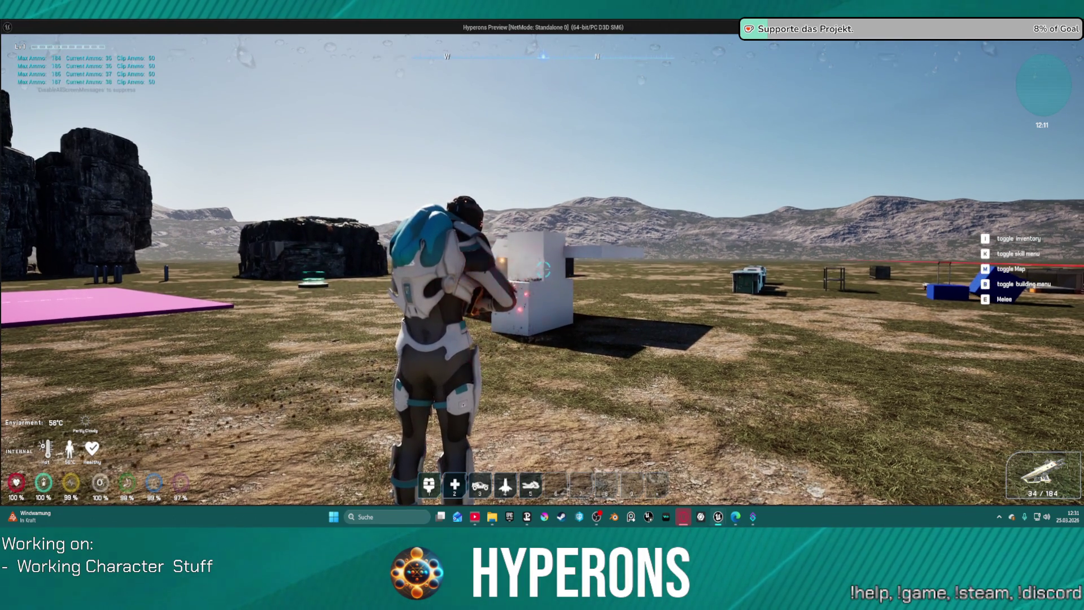
click(543, 269)
click(543, 269)
click(543, 269)
click(543, 269)
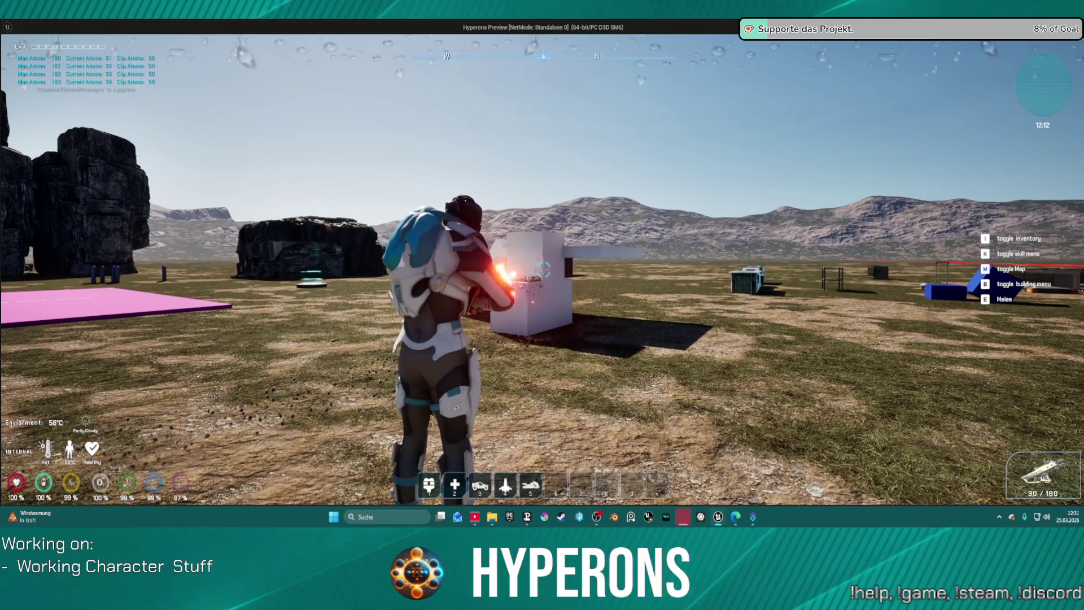
click(543, 269)
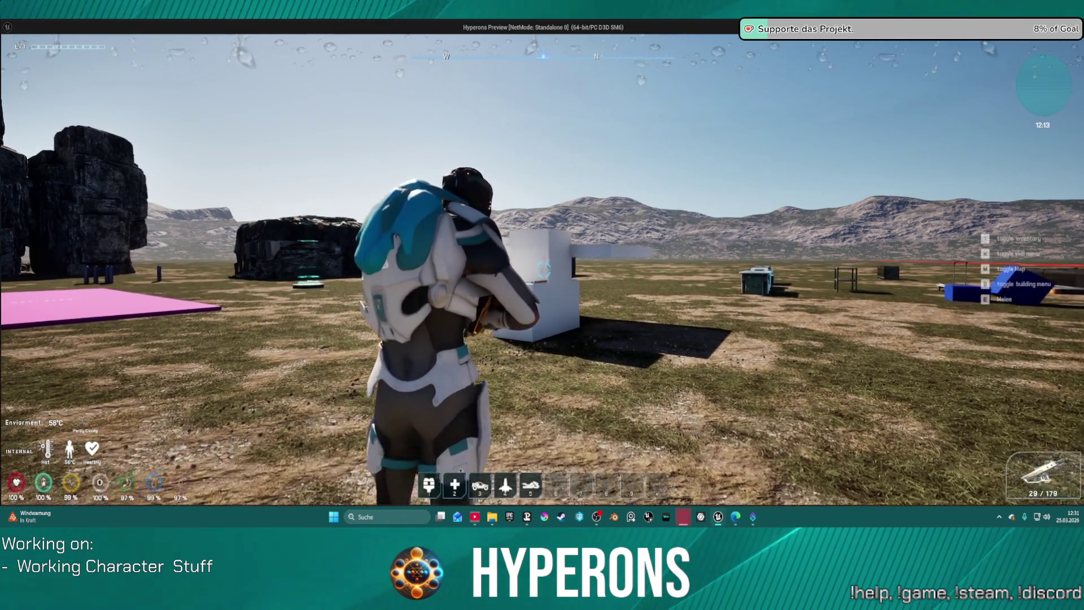
- Aim over the shoulder and keep firing bursts at the white block
right_click(543, 270)
click(543, 269)
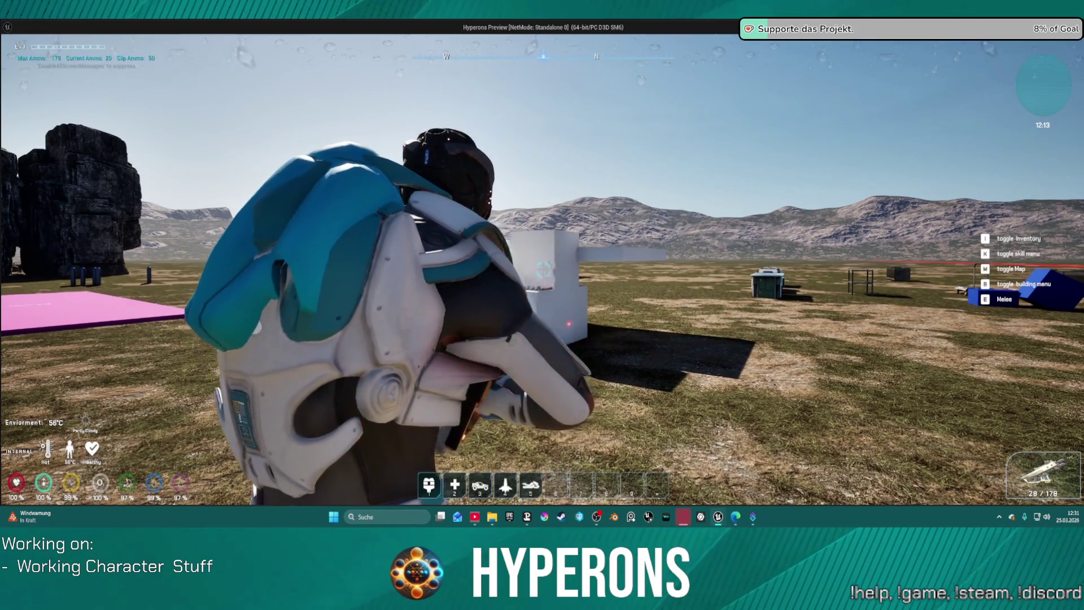
click(543, 269)
click(543, 269)
click(543, 269)
click(543, 269)
click(543, 269)
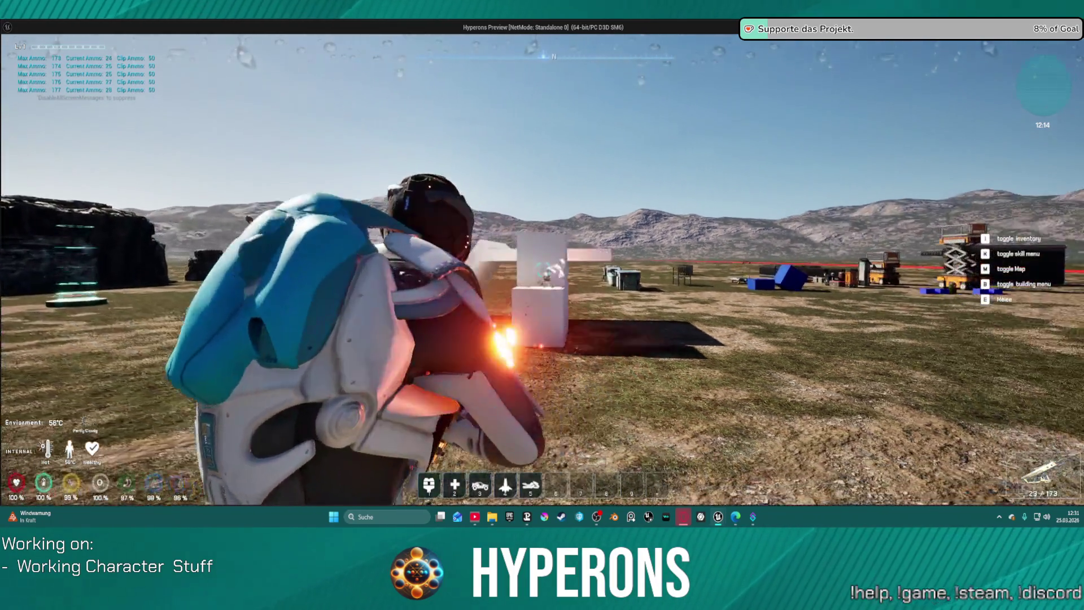
click(543, 269)
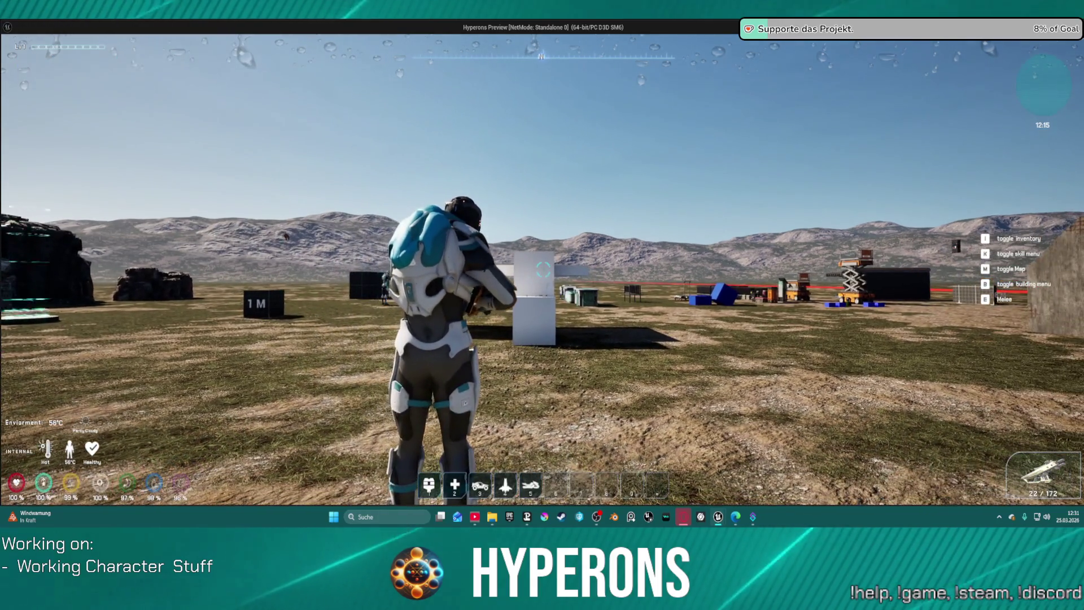
right_click(543, 269)
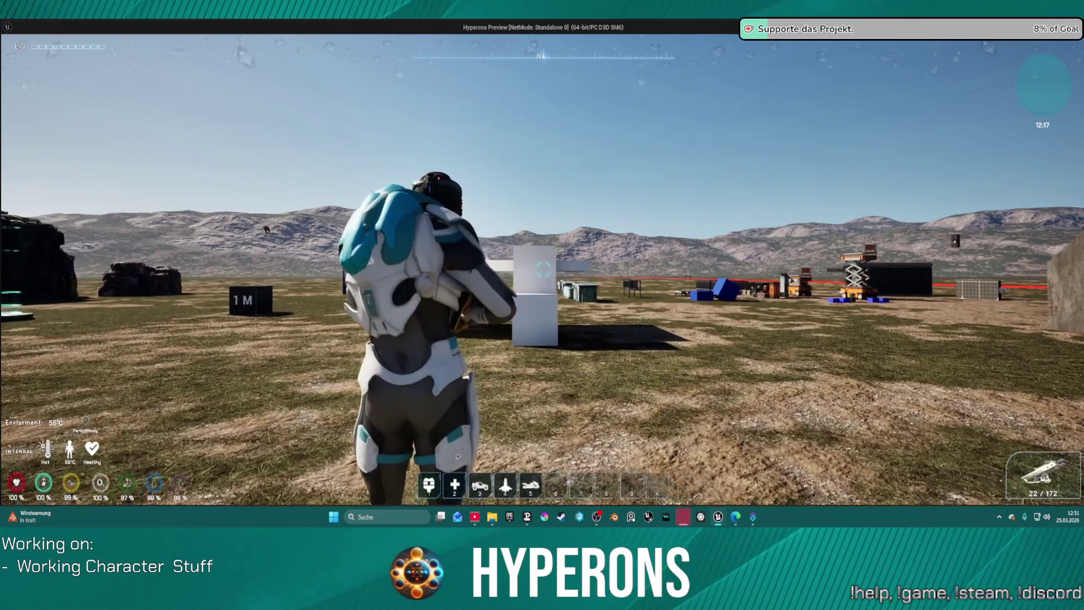
right_click(543, 269)
click(543, 269)
click(543, 269)
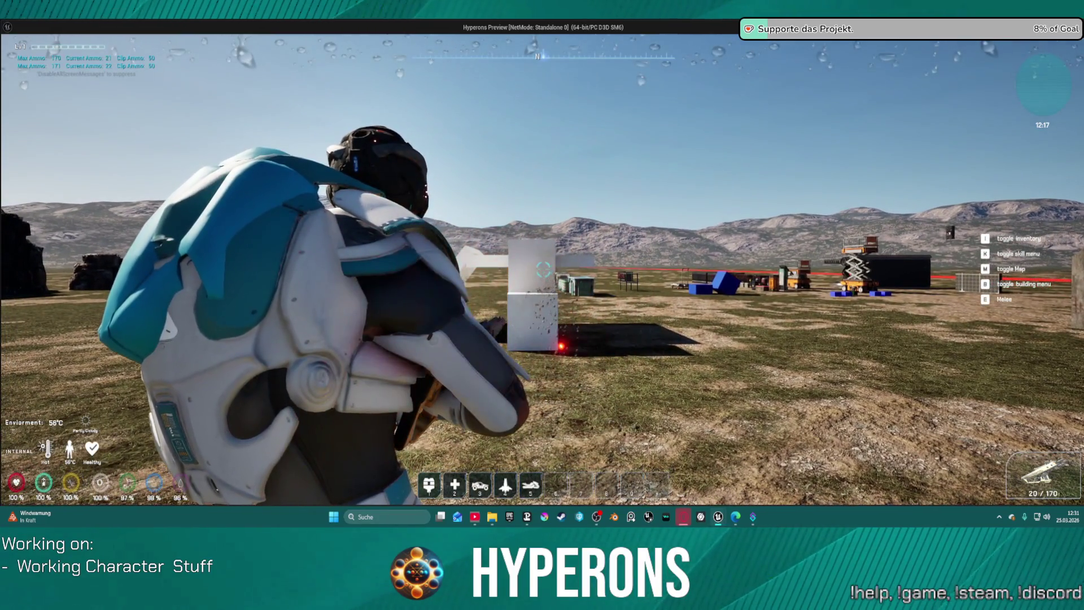
click(543, 269)
click(543, 269)
click(543, 269)
click(543, 269)
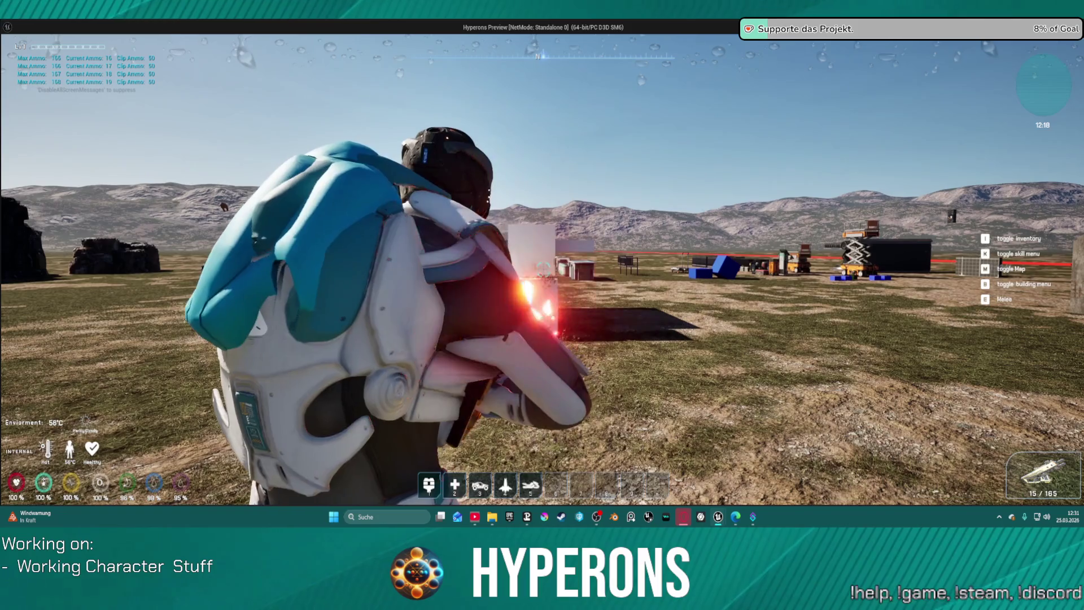
click(543, 269)
click(542, 270)
click(543, 269)
click(543, 269)
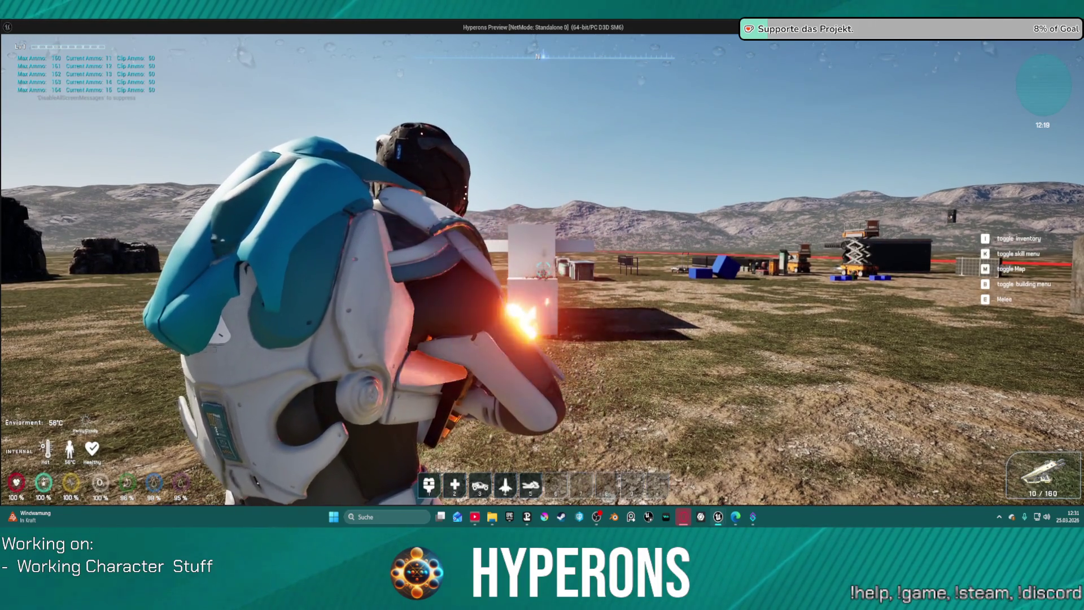
- Run across the field toward the creatures and fire the last rounds of ammo
key(w)
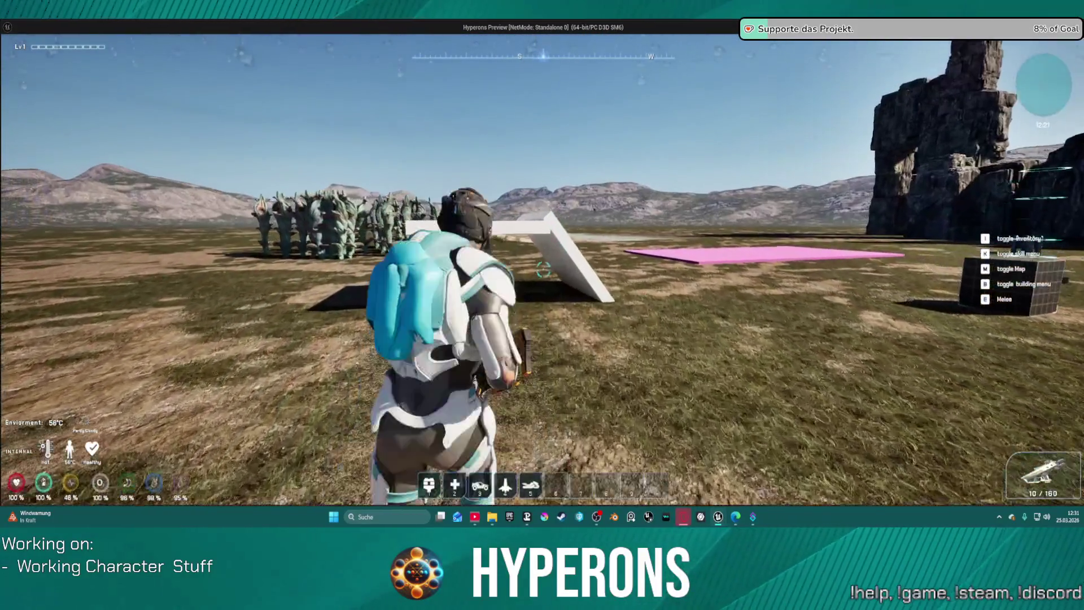
key(w)
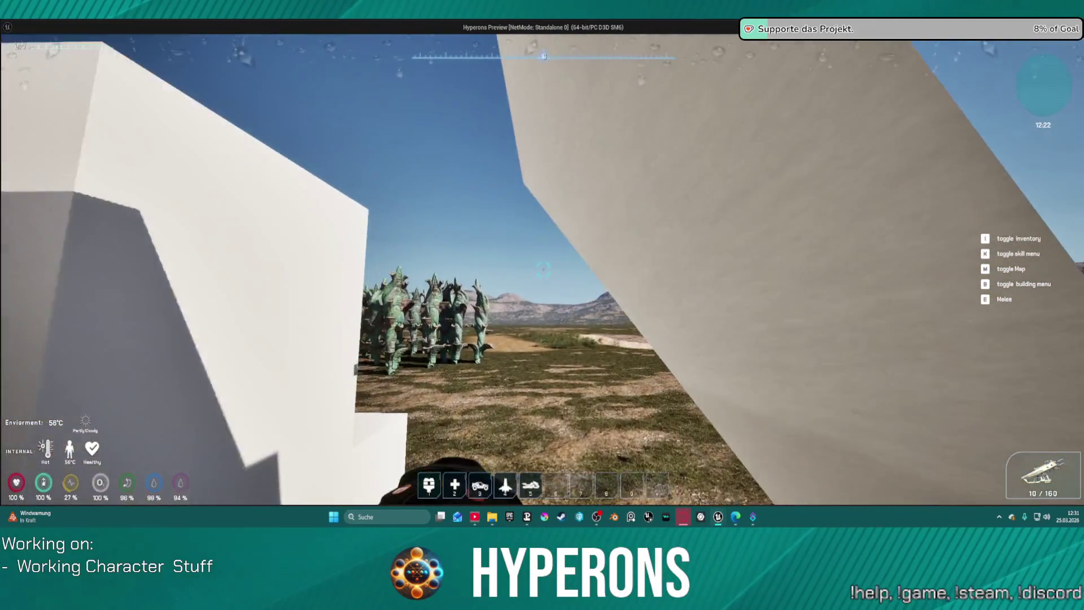
key(w)
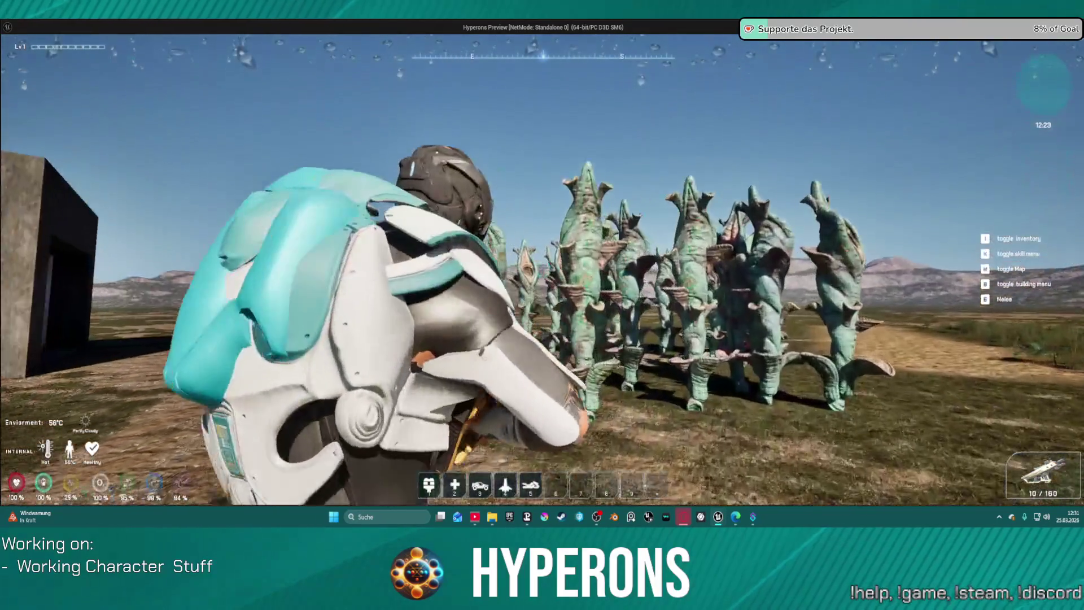
click(542, 269)
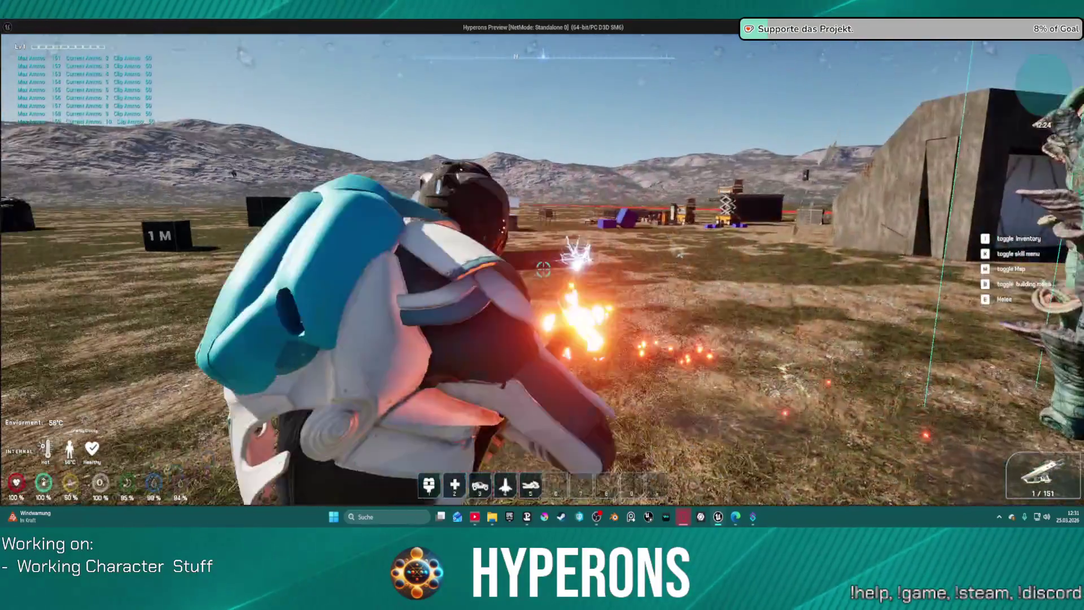
click(542, 270)
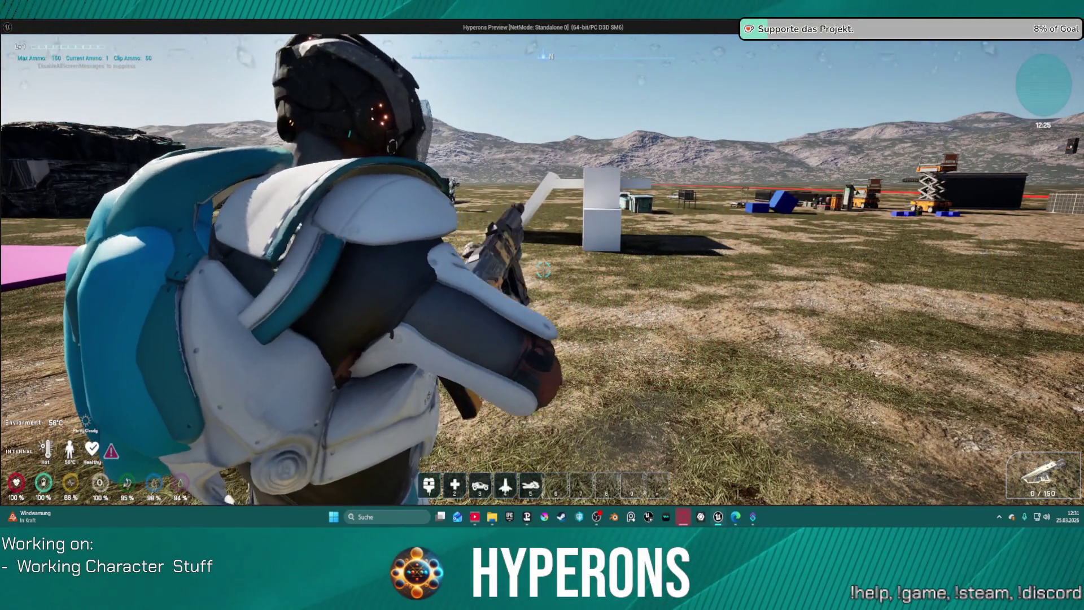
- Lift off with the jetpack, then run past the blue boxes to the base equipment
key(w)
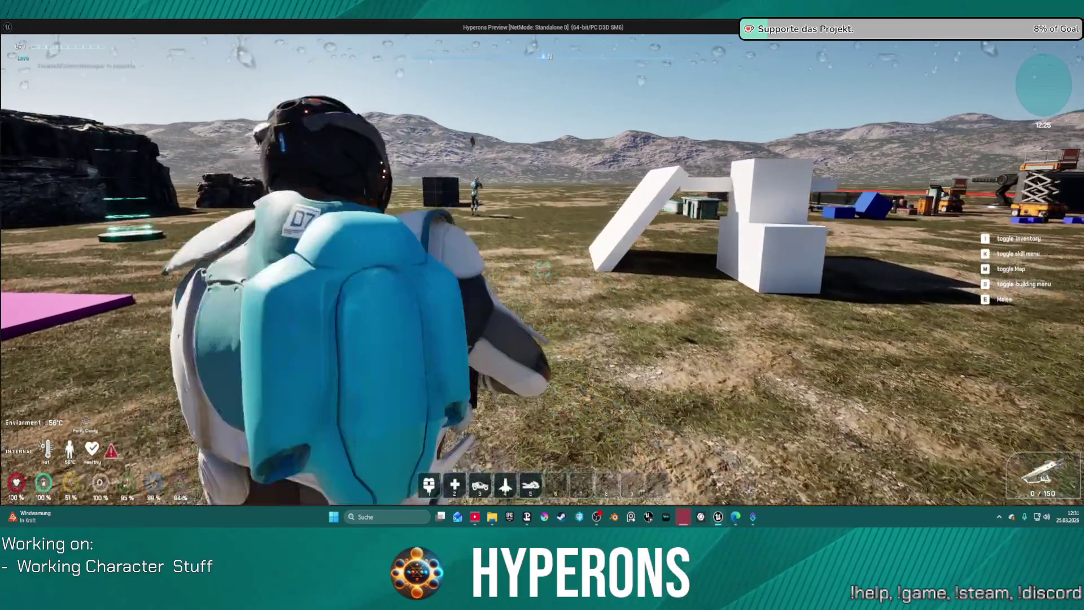
key(w)
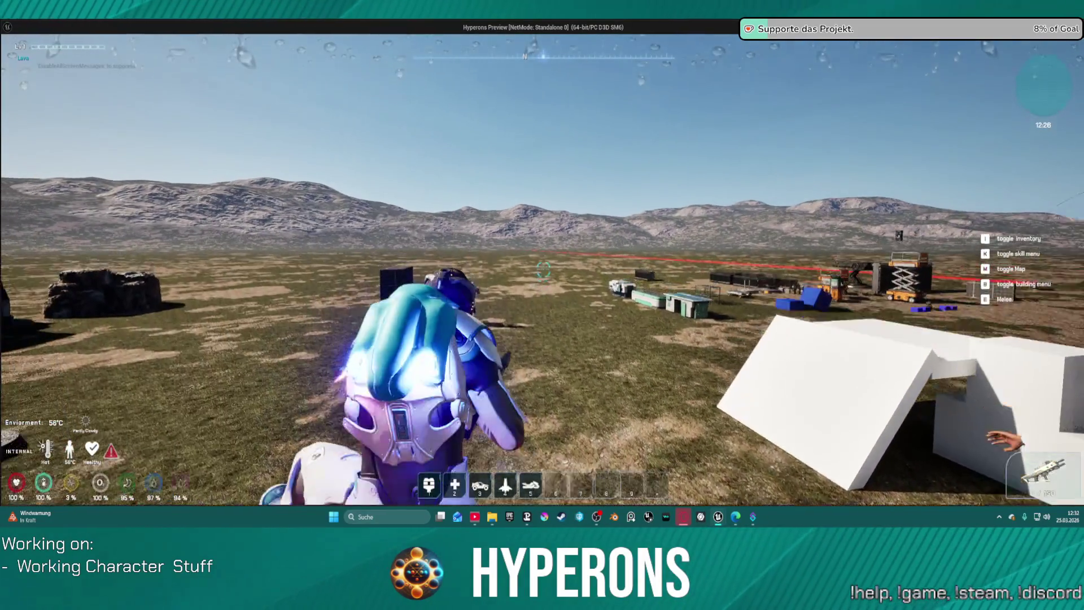
key(space)
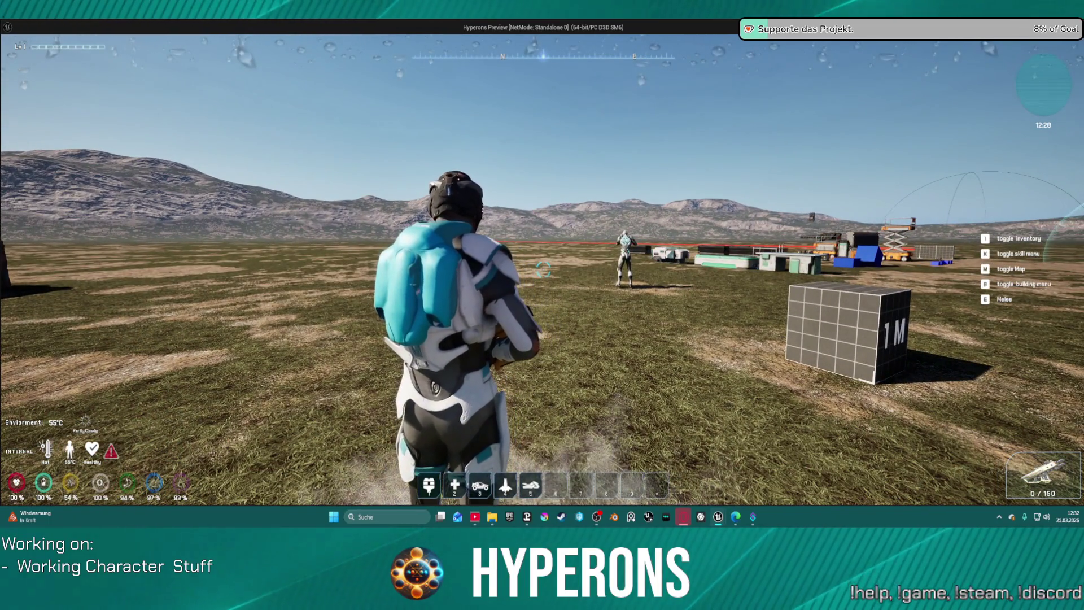
key(w)
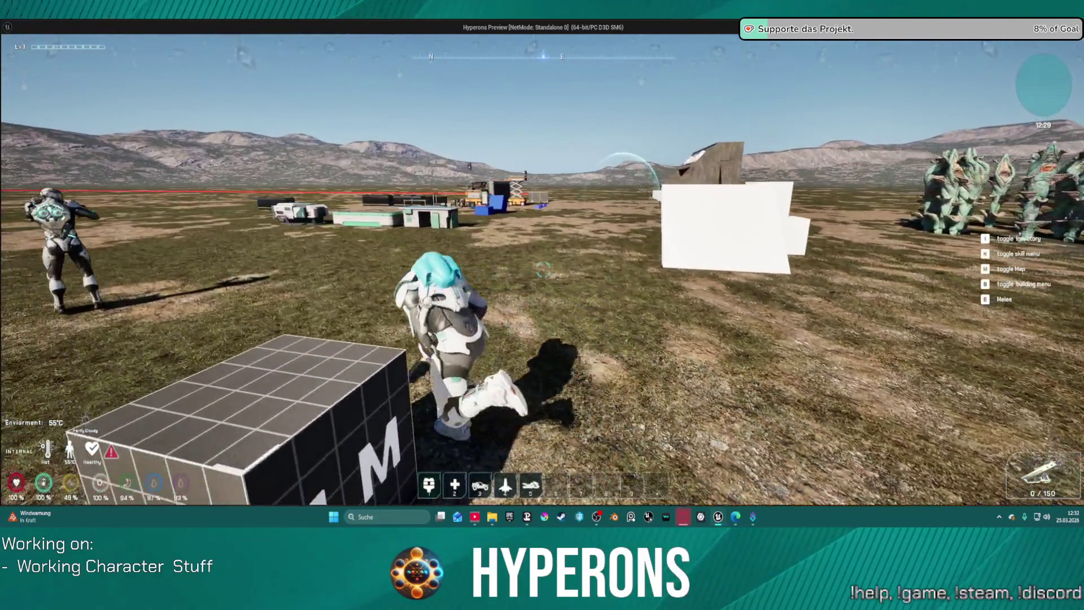
key(s)
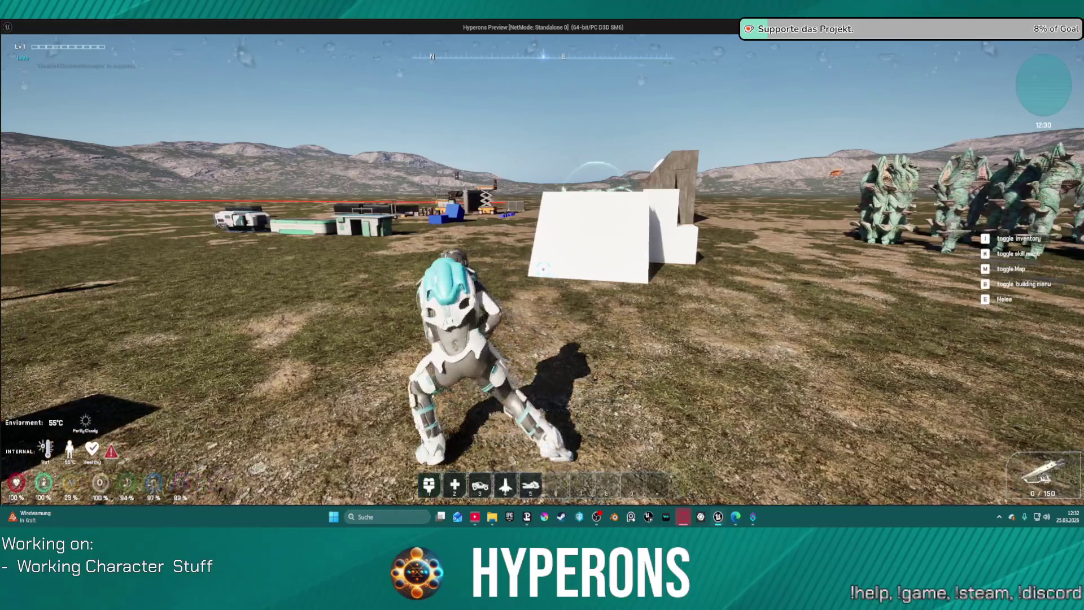
key(w)
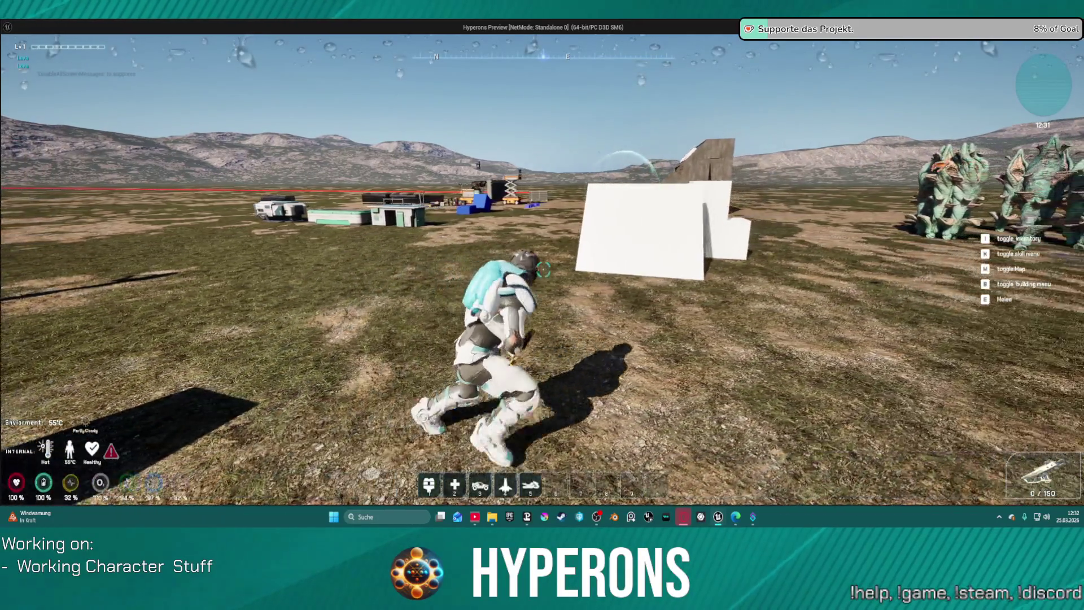
key(a)
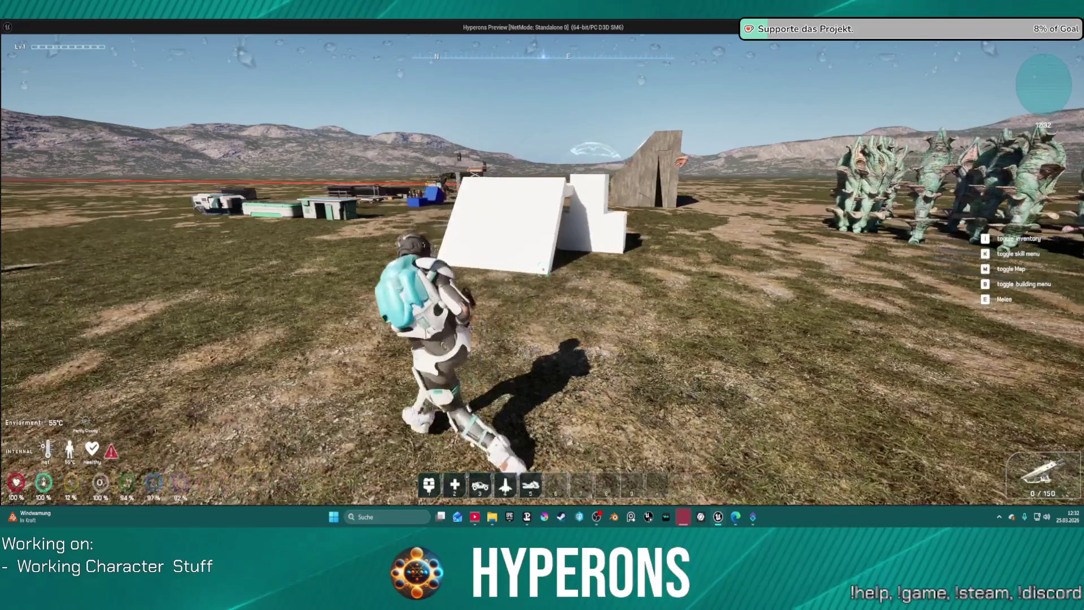
key(w)
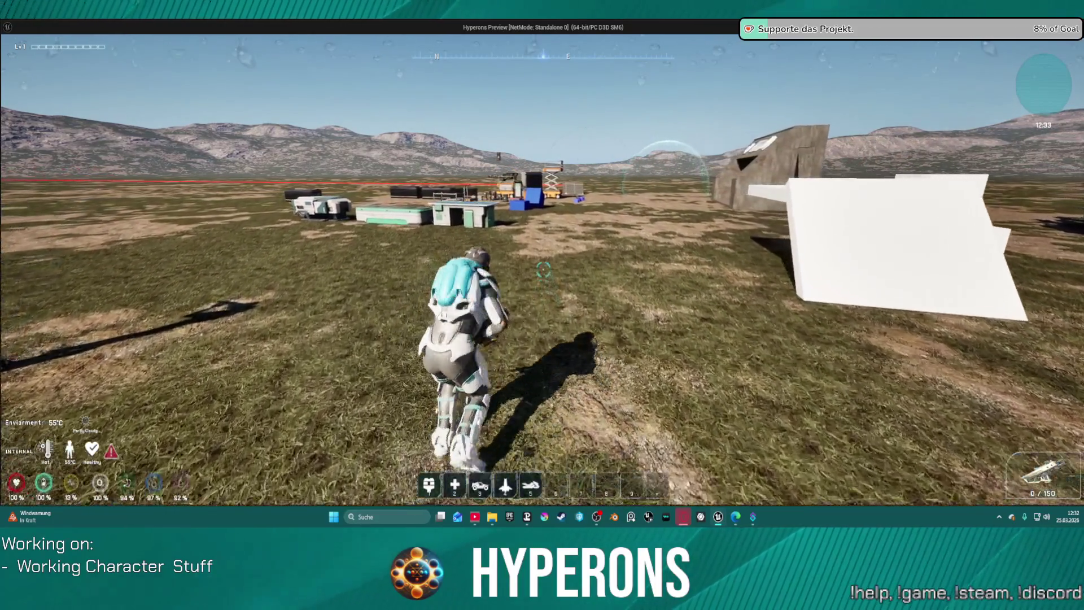
key(w)
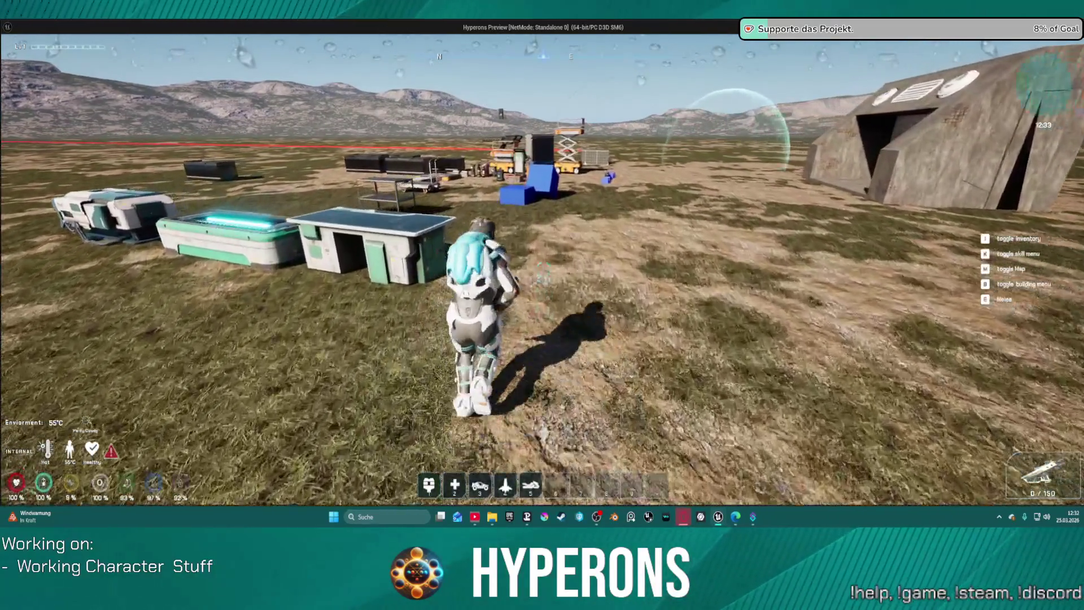
key(w)
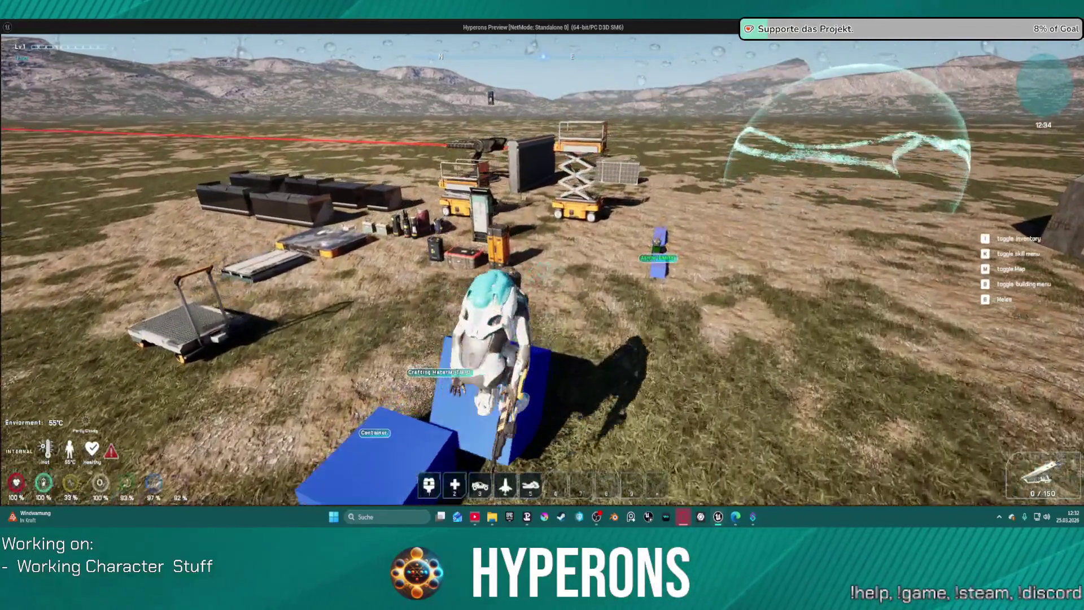
- Stop the game preview, shift the IA_Mouse_LB event further left, then switch to BP_ARPG_PlayerController
key(Escape)
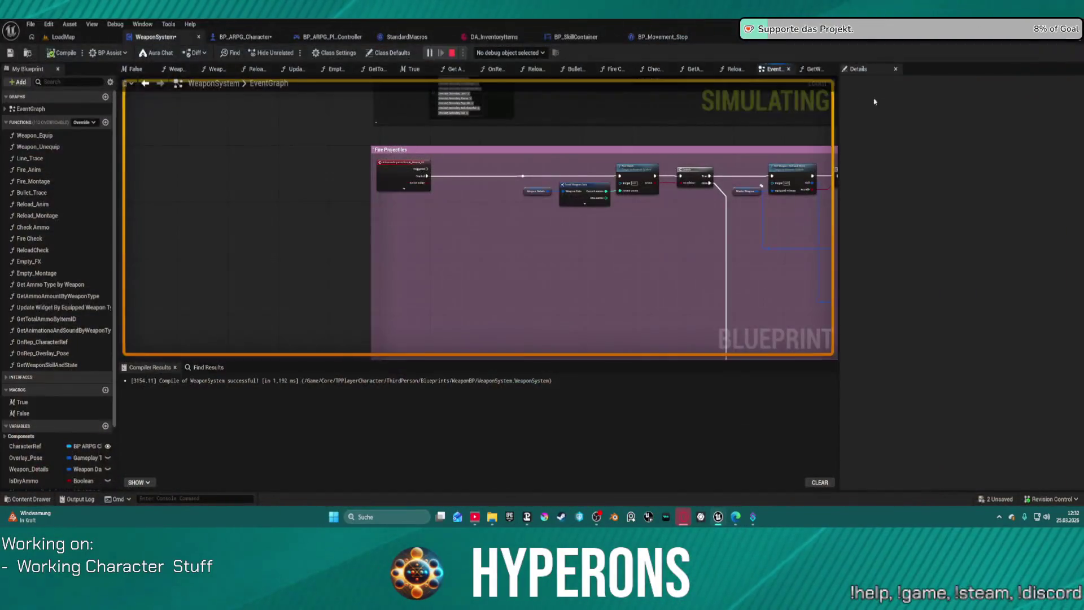
scroll(447, 222, up, 3)
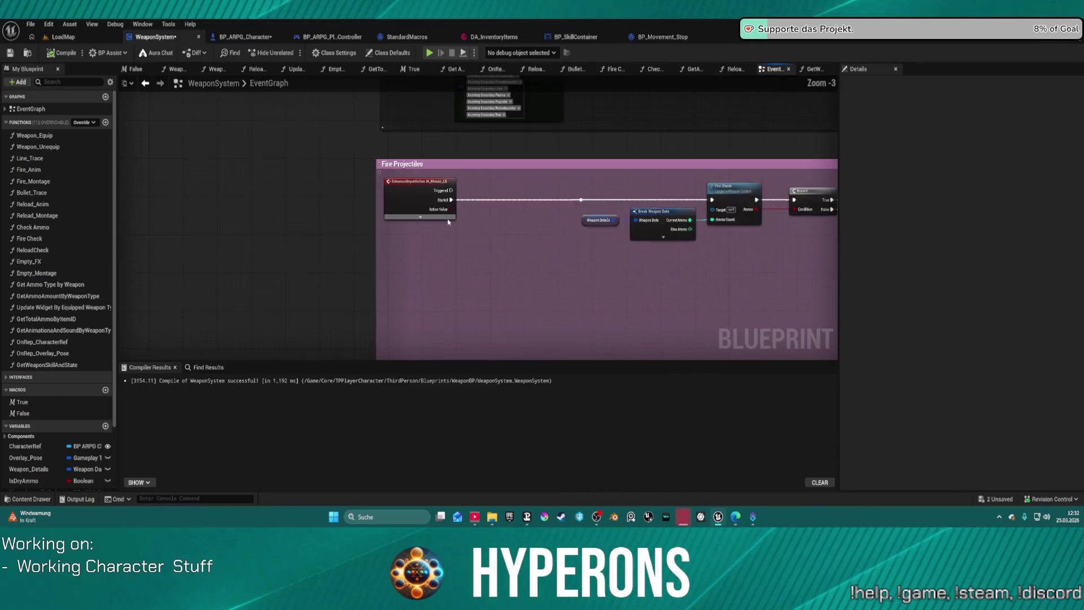
scroll(440, 217, up, 1)
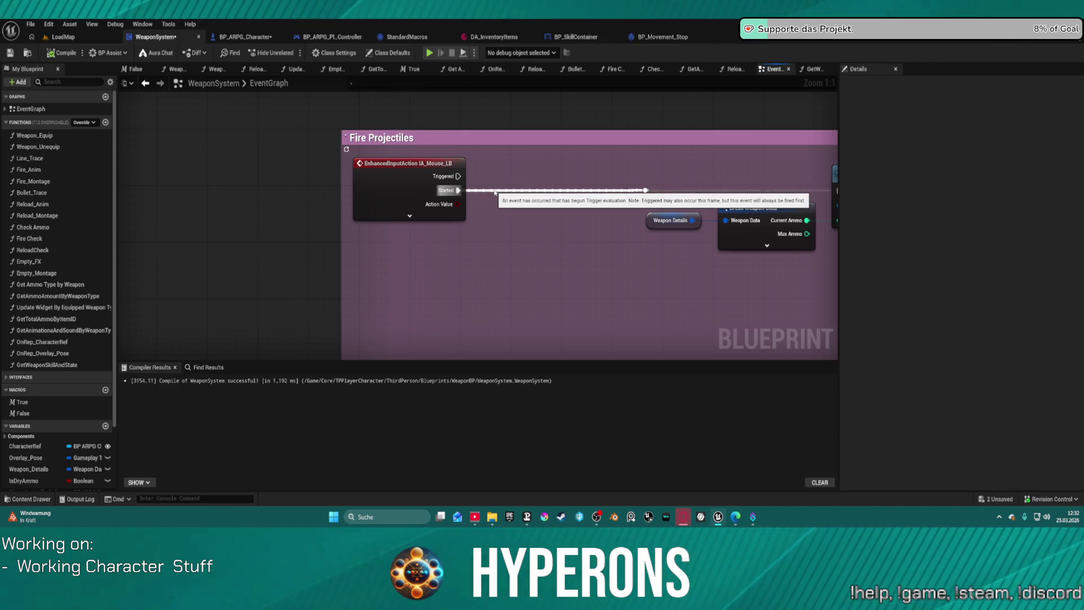
click(494, 192)
drag(448, 191, 238, 183)
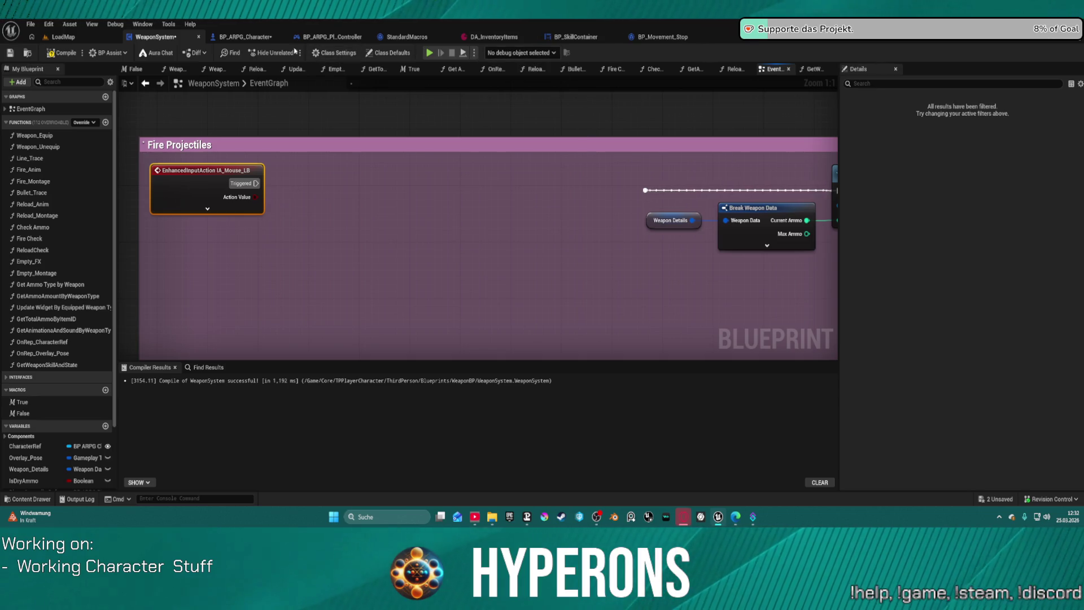
click(323, 38)
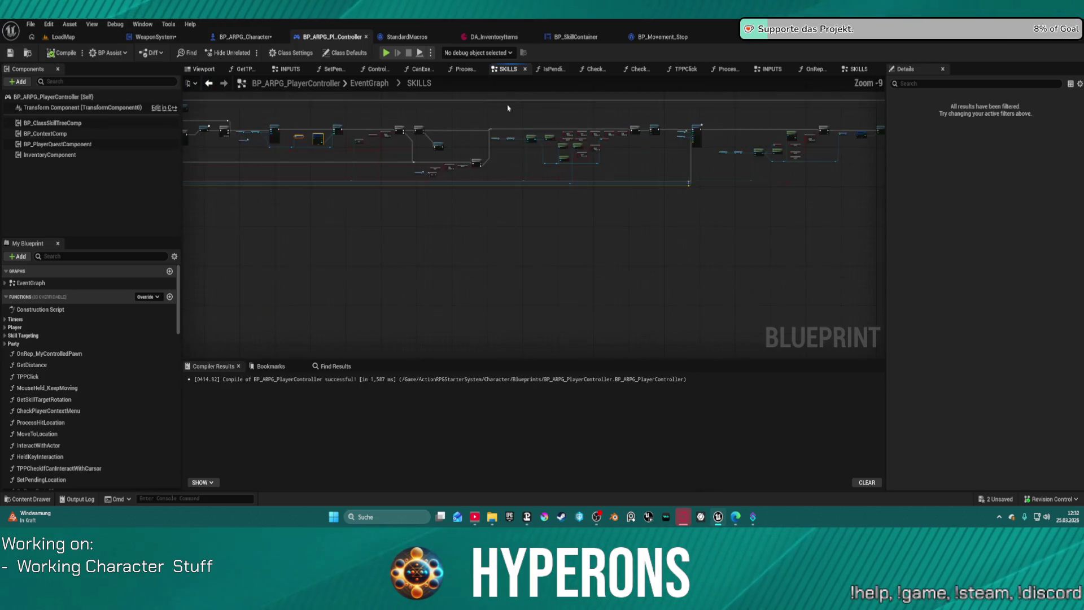
- Reroute Sequence Then 1 to the Retriggerable Delay's Completed output and delete Sequence and Reloaded
scroll(571, 121, up, 8)
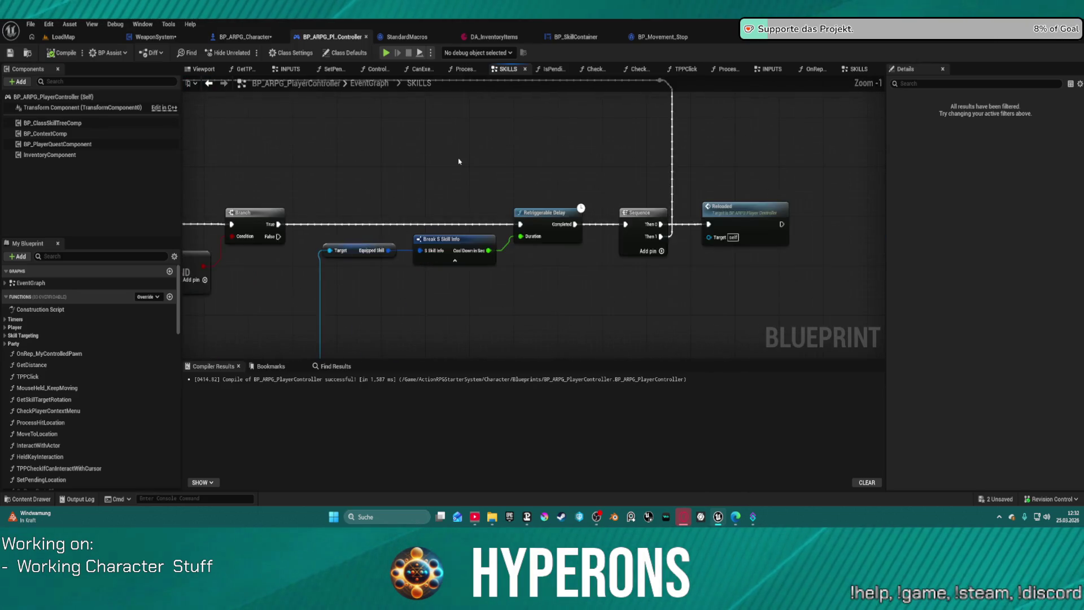
scroll(459, 162, down, 1)
click(540, 209)
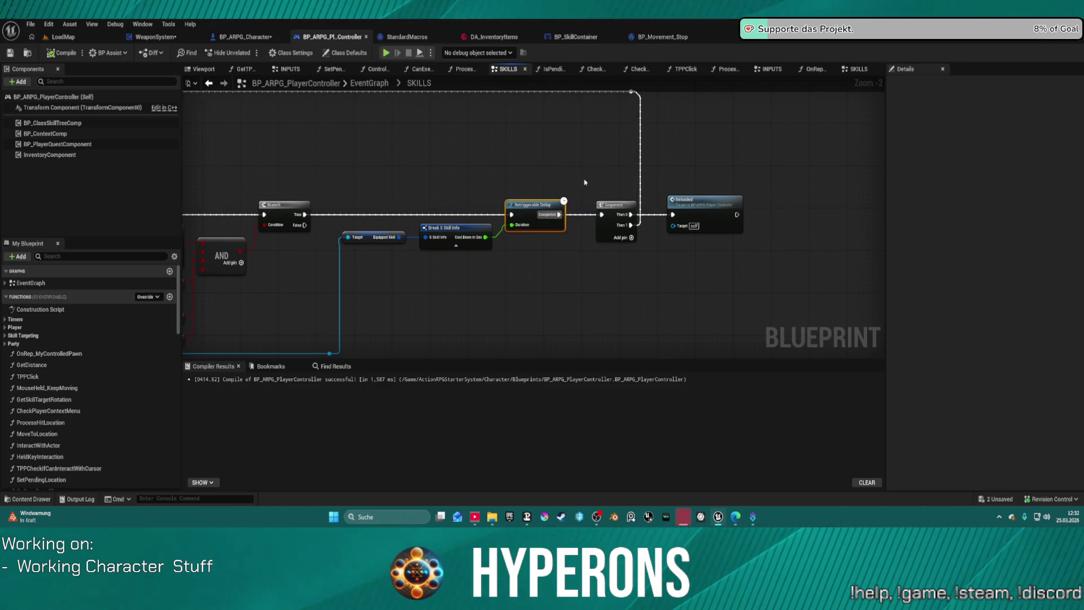
key(ctrl+s)
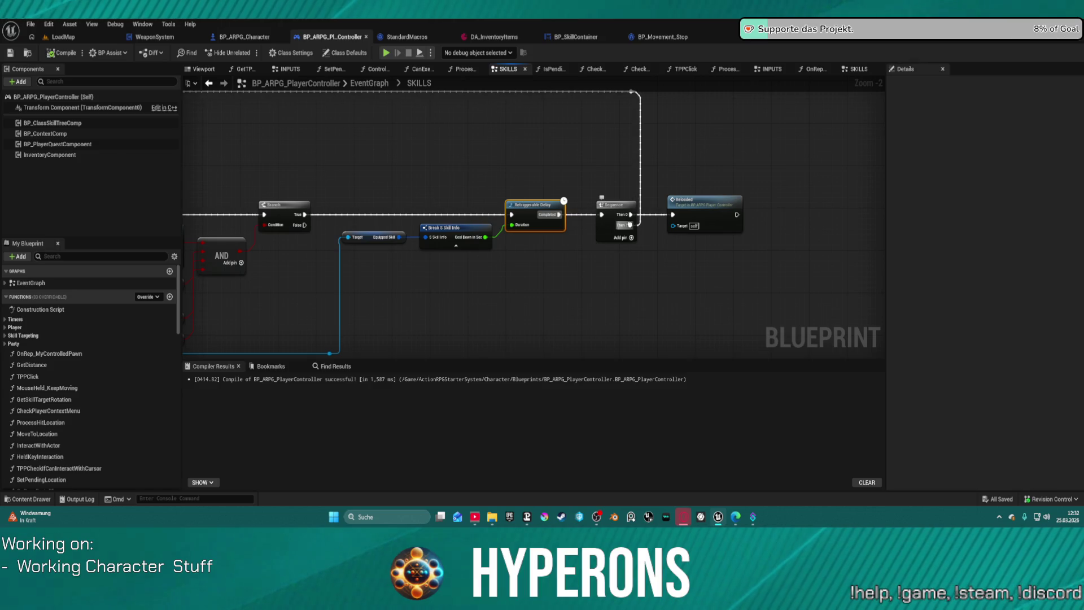
mouse_move(629, 224)
mouse_down()
mouse_move(563, 204)
mouse_move(562, 216)
mouse_move(692, 251)
mouse_up()
key(Delete)
- Draw a new exec wire from the reroute point to its target node's pin
scroll(522, 294, down, 4)
mouse_move(522, 294)
mouse_down()
mouse_move(678, 257)
mouse_move(561, 203)
mouse_move(598, 235)
mouse_move(564, 252)
mouse_move(504, 176)
mouse_up()
scroll(504, 175, down, 2)
scroll(504, 176, up, 5)
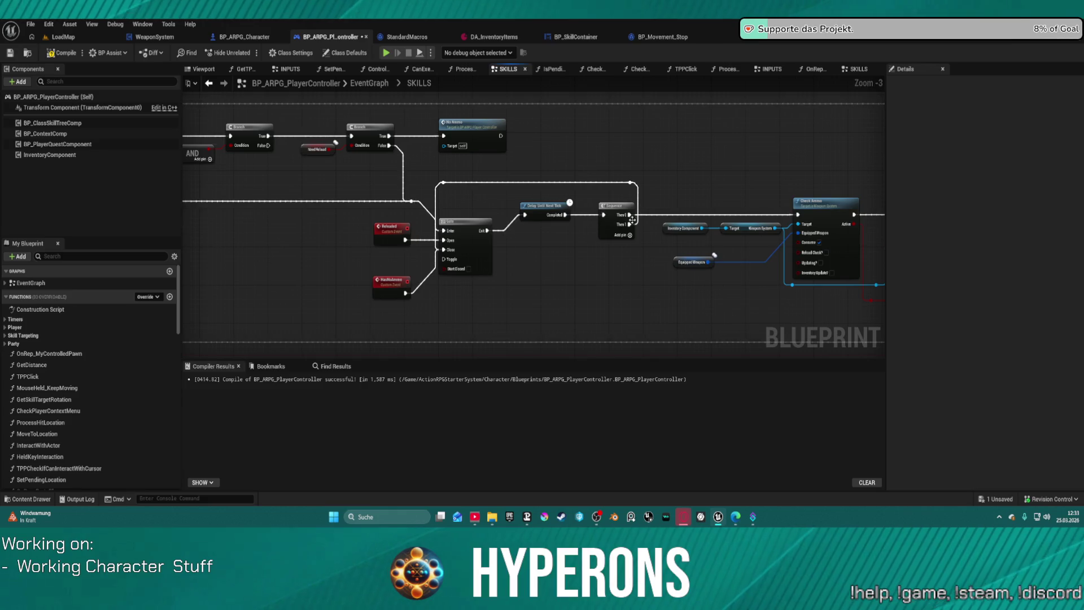
drag(410, 200, 759, 187)
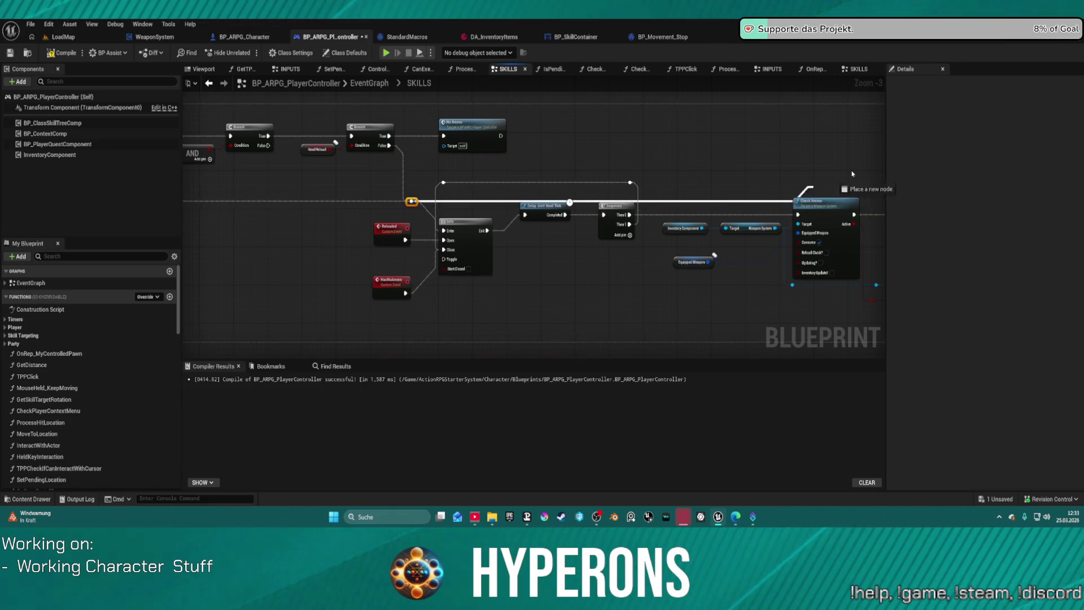
mouse_move(852, 174)
mouse_down()
mouse_move(846, 160)
mouse_move(776, 149)
mouse_move(836, 144)
mouse_move(861, 166)
mouse_up()
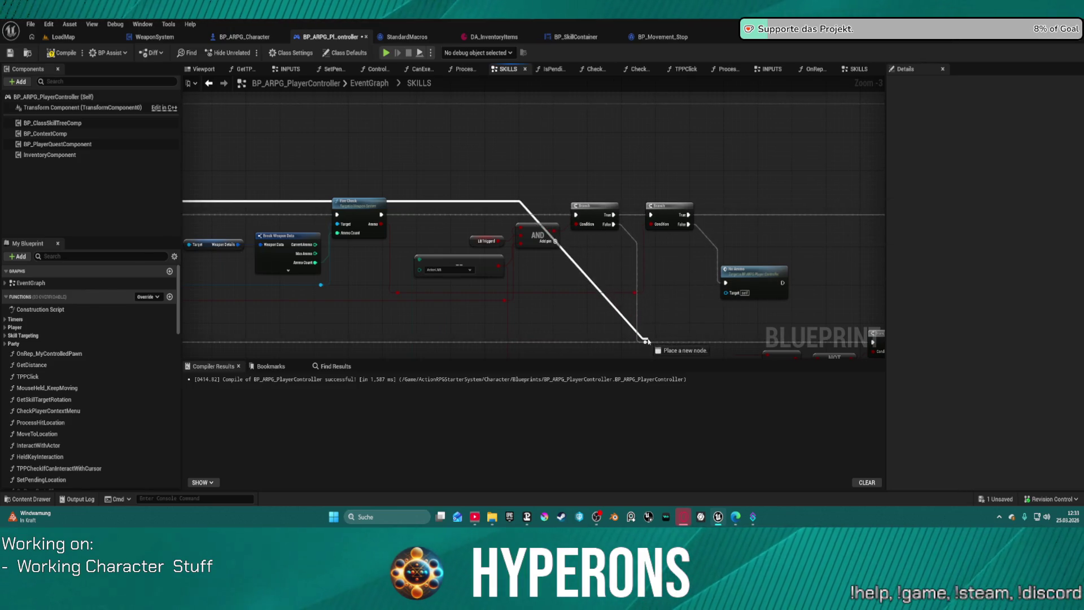
drag(645, 344, 644, 342)
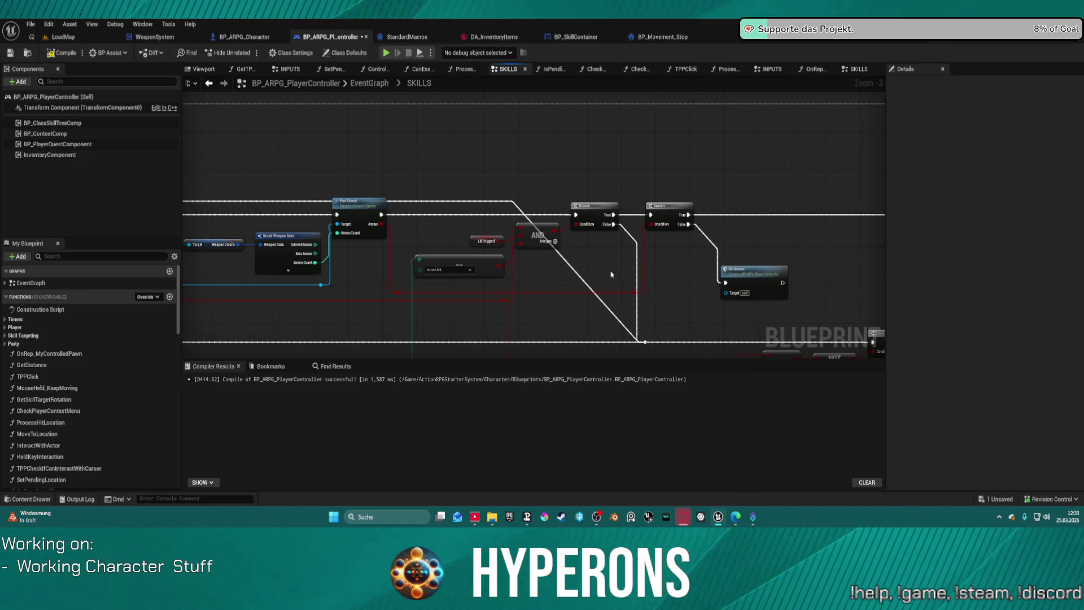
- Connect the first Branch's True output to the reroute point on the main execution line
scroll(612, 274, down, 2)
scroll(582, 240, up, 2)
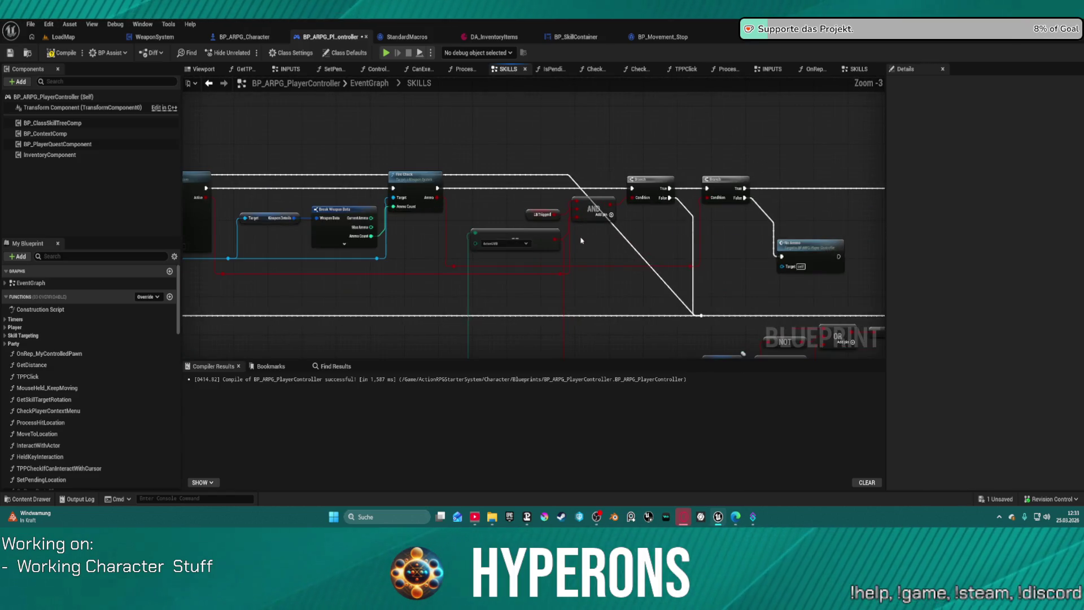
drag(581, 241, 380, 217)
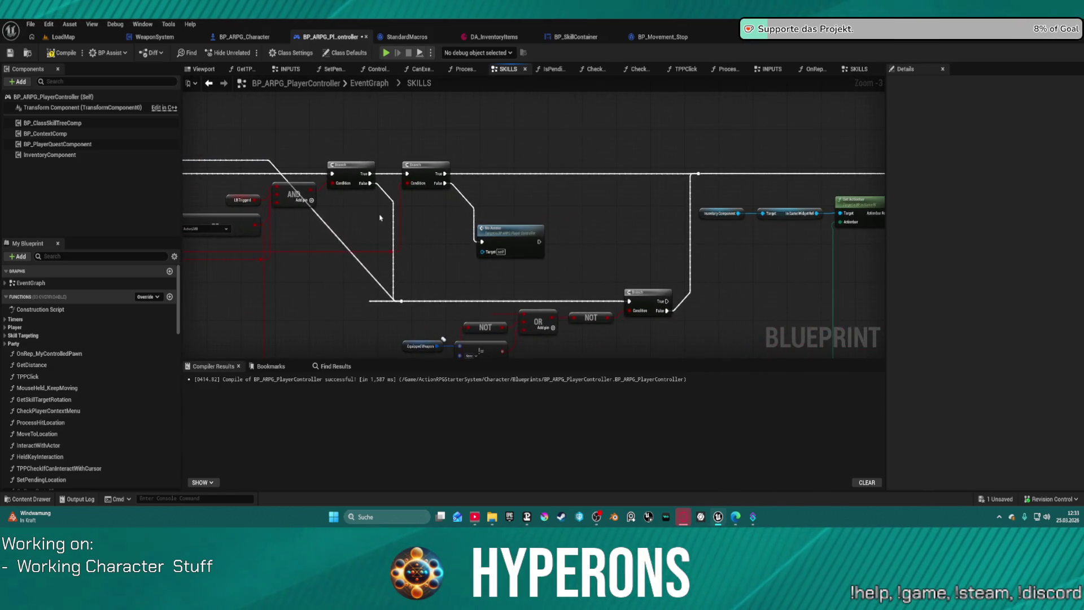
click(564, 176)
mouse_move(562, 181)
mouse_down()
mouse_move(668, 198)
mouse_move(749, 179)
mouse_move(885, 282)
mouse_up()
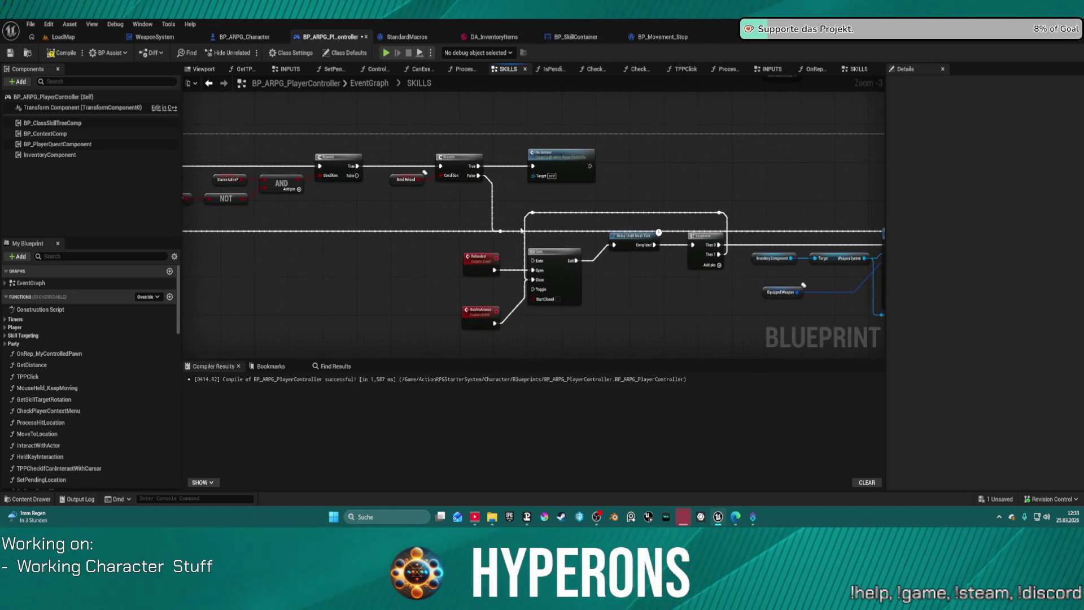
drag(354, 168, 393, 202)
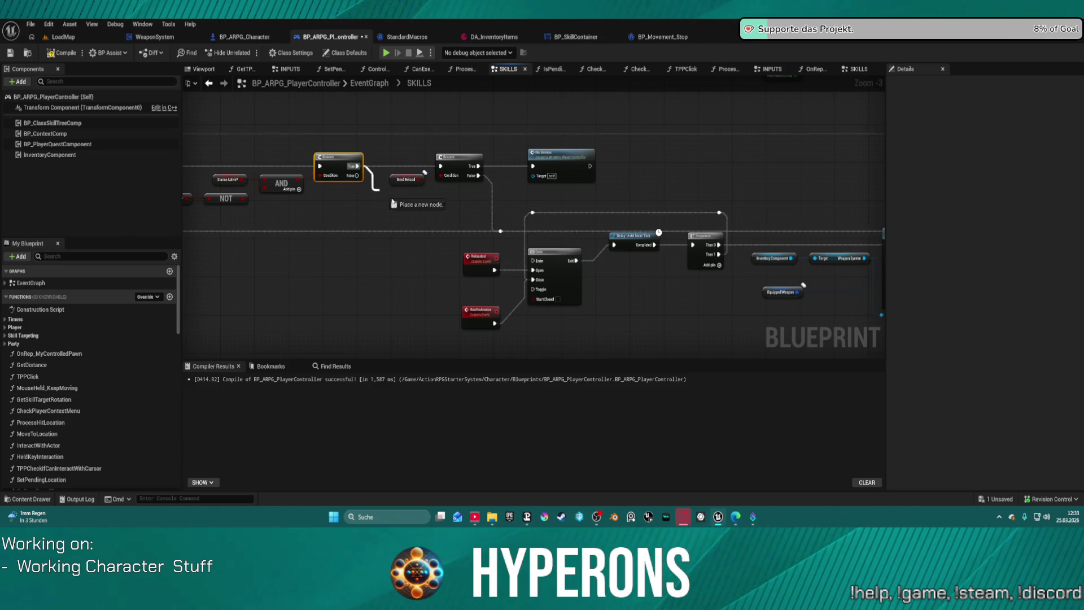
drag(499, 232, 500, 231)
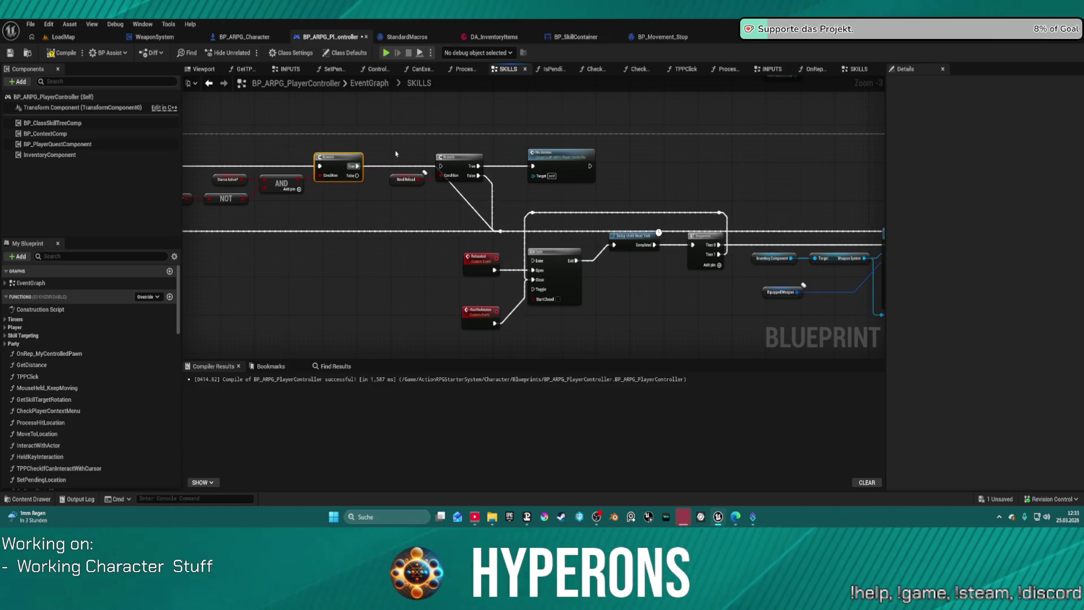
drag(272, 132, 418, 132)
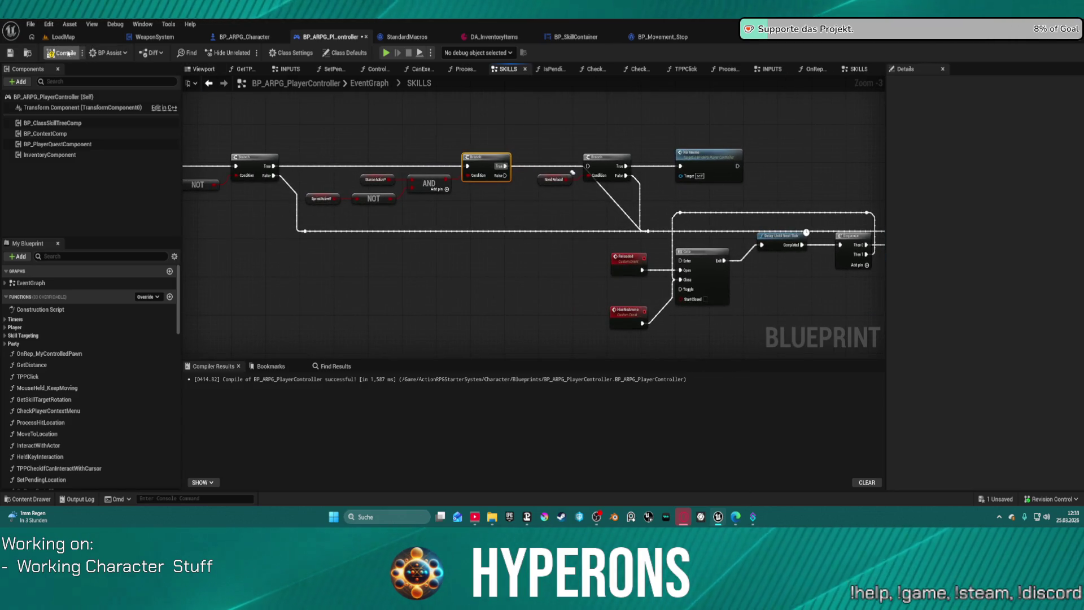
- Compile, check the pruned Check_Ammo warning, move the Branch node up, and recompile
click(66, 53)
click(216, 379)
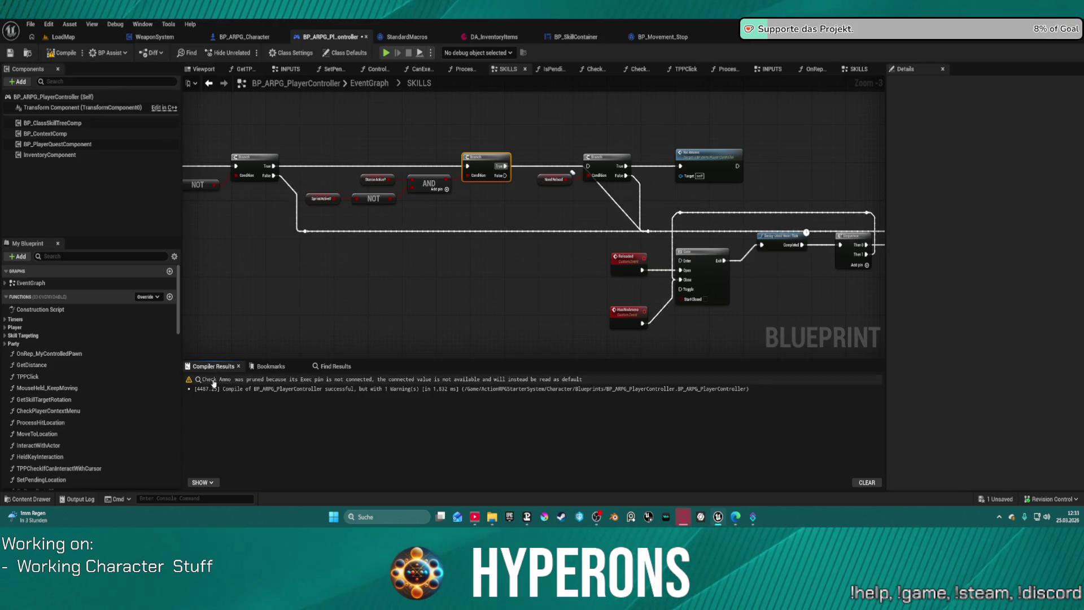
drag(594, 242, 539, 263)
scroll(632, 210, down, 3)
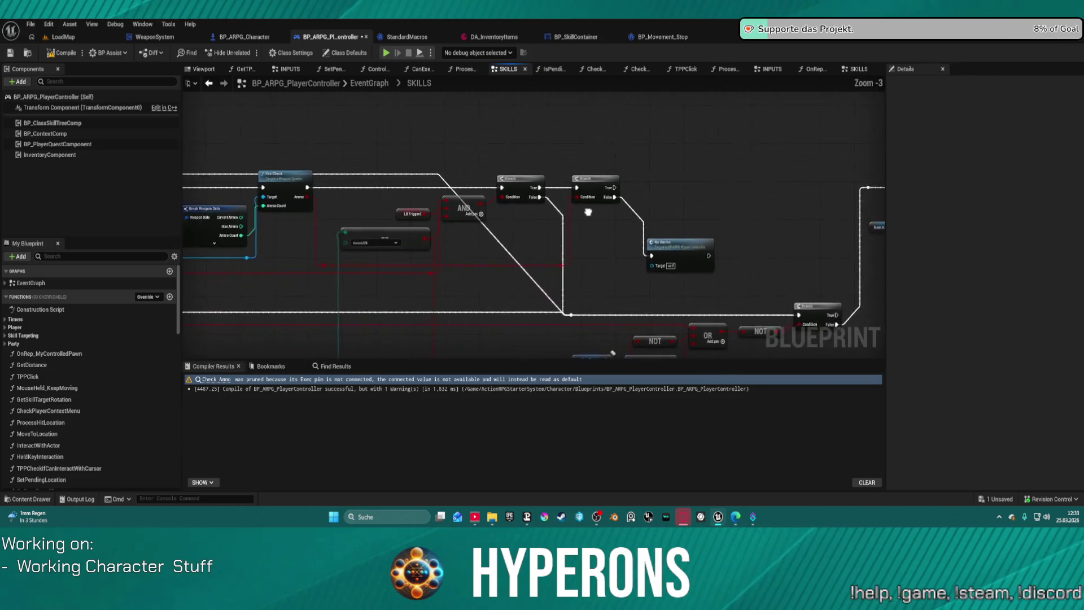
mouse_move(563, 192)
mouse_down()
mouse_move(584, 154)
mouse_move(570, 164)
mouse_up()
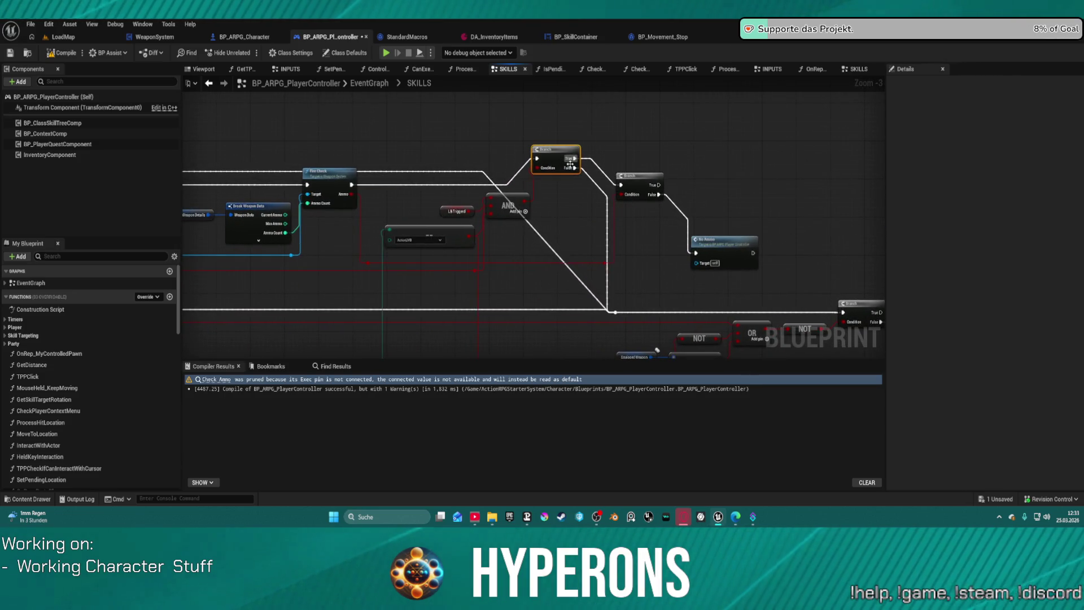
click(607, 288)
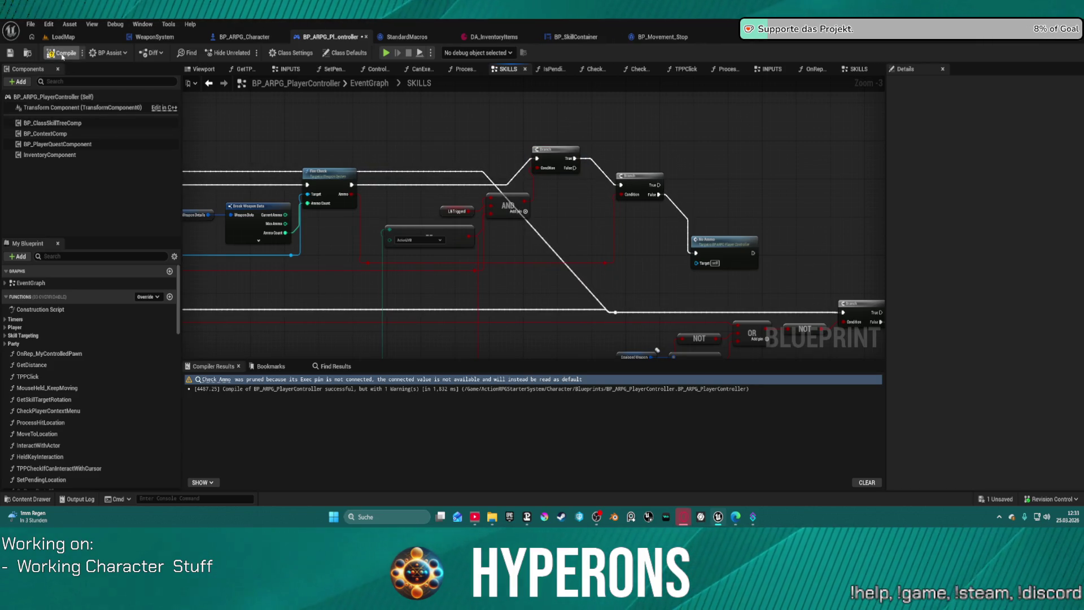
click(58, 54)
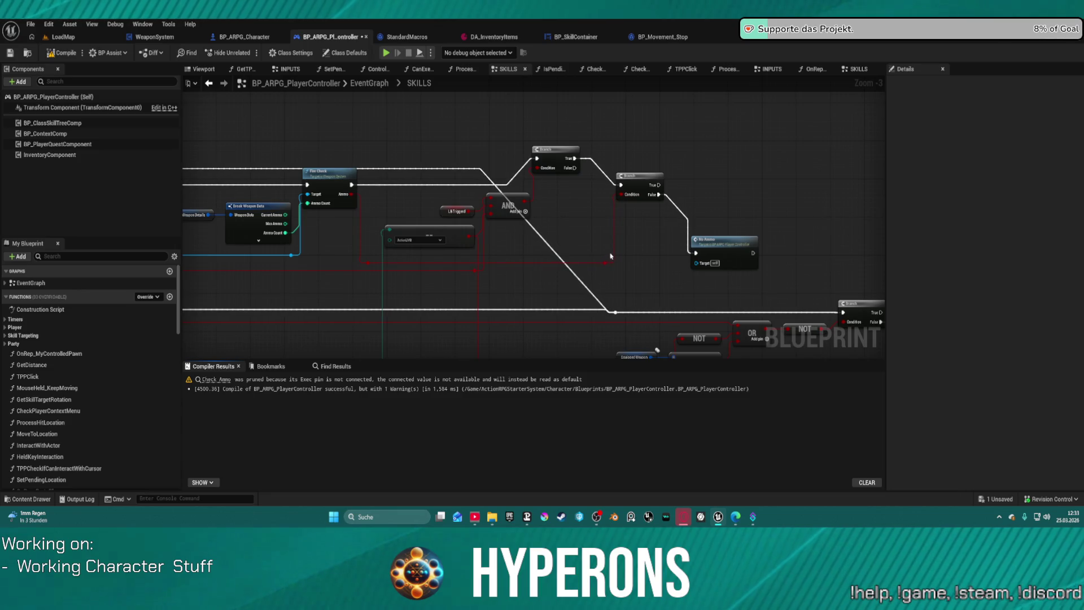
- Move the Reloaded, HasNoAmmo, Gate, Delay and Sequence nodes down and to the right
drag(633, 287, 756, 270)
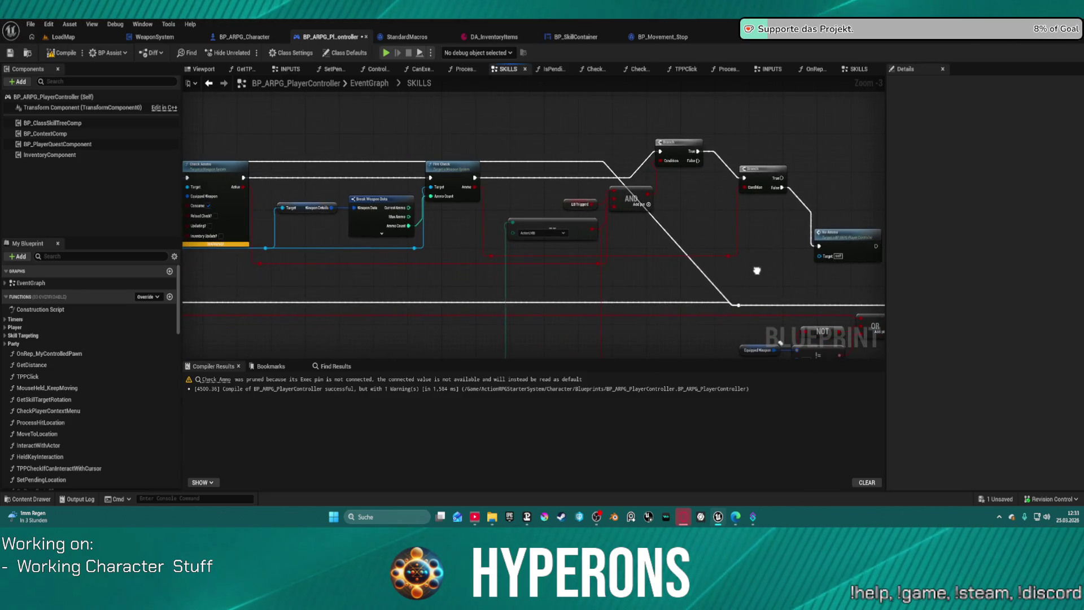
drag(368, 211, 621, 206)
drag(339, 208, 664, 201)
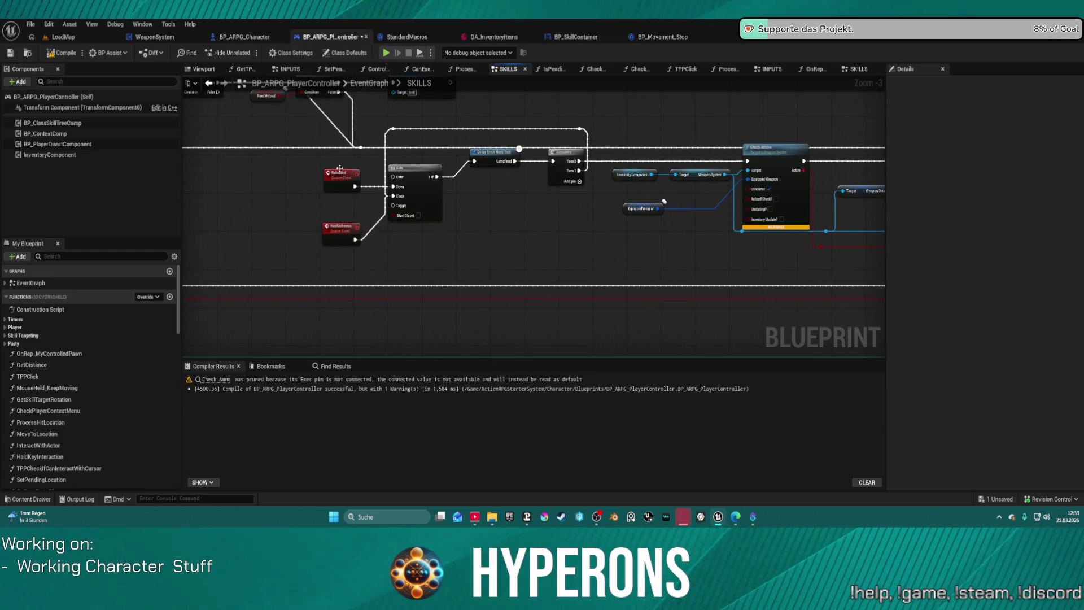
mouse_move(340, 168)
mouse_down()
mouse_move(412, 259)
mouse_move(587, 261)
mouse_up()
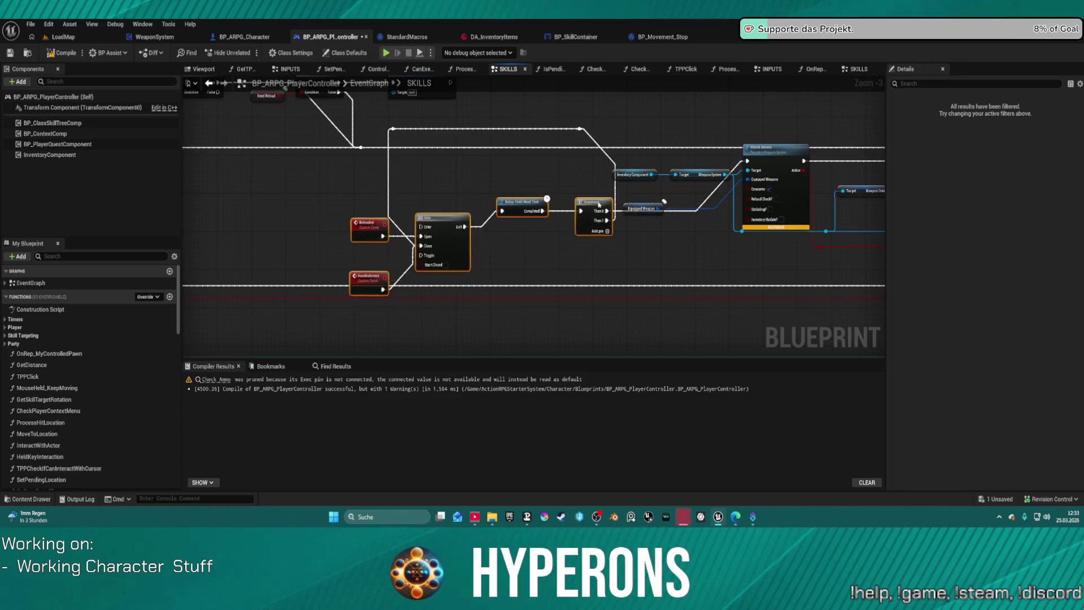